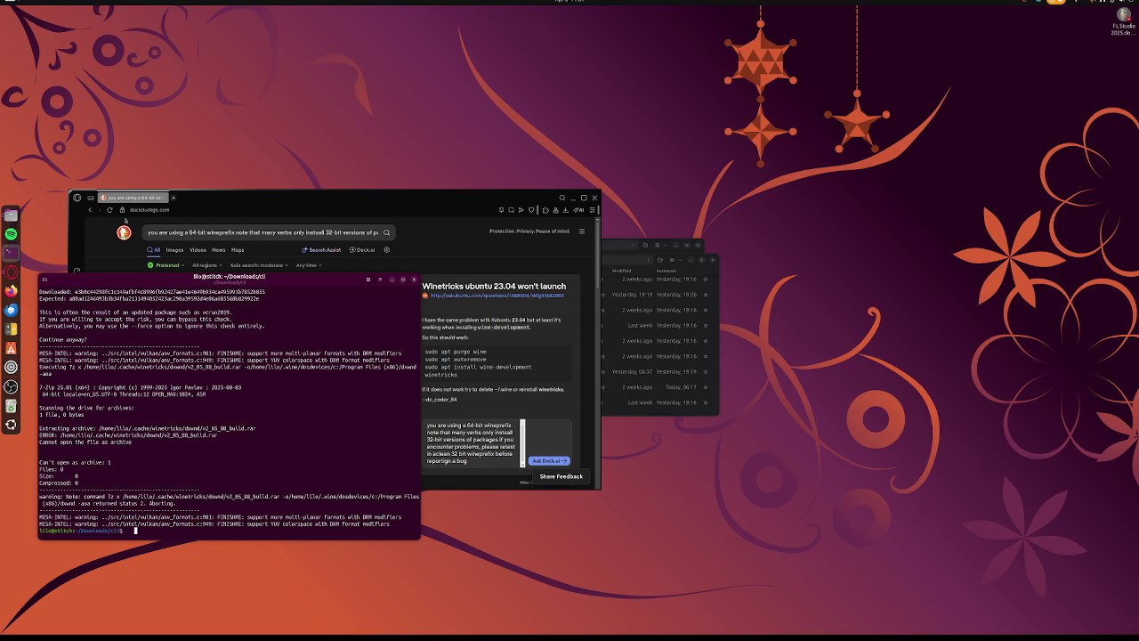
Raise the Opera window above the terminal and open a new Speed Dial tab
{"action": "left_click", "coordinate": [11, 271]}
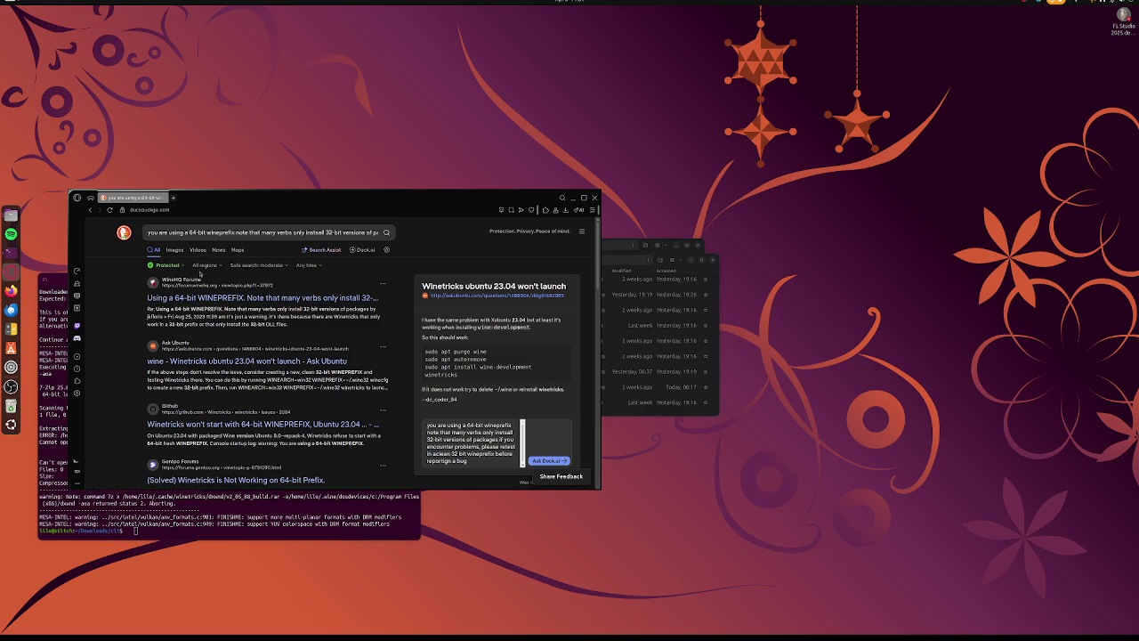
{"action": "key", "text": "ctrl+t"}
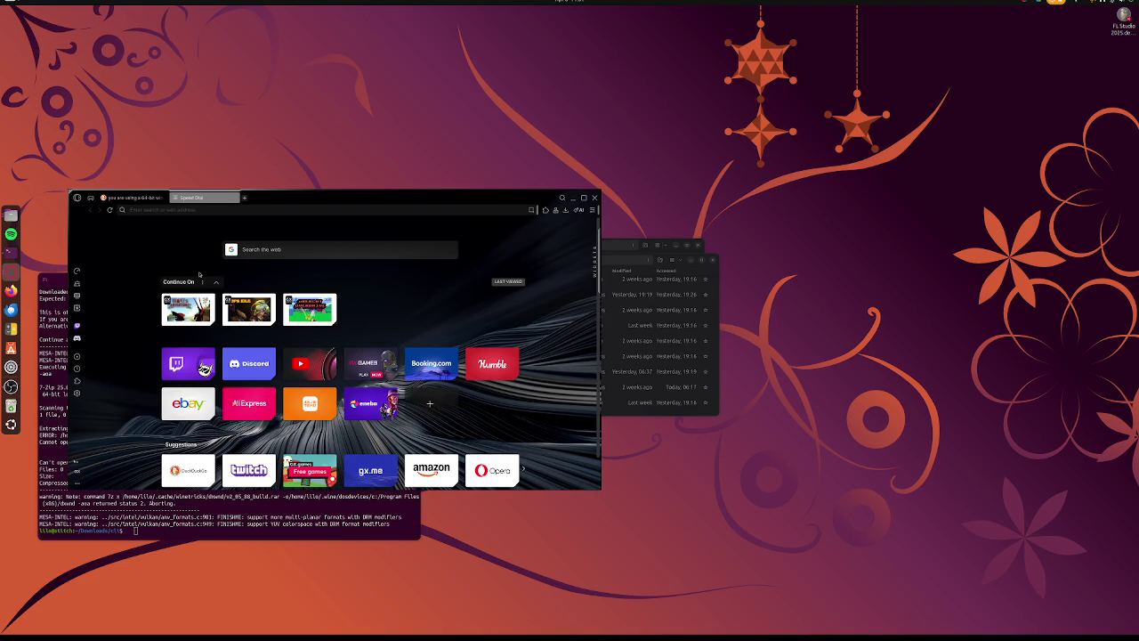
Search DuckDuckGo for 'motorcycle electricals explained' from the new tab's address bar
{"action": "type", "text": "elect"}
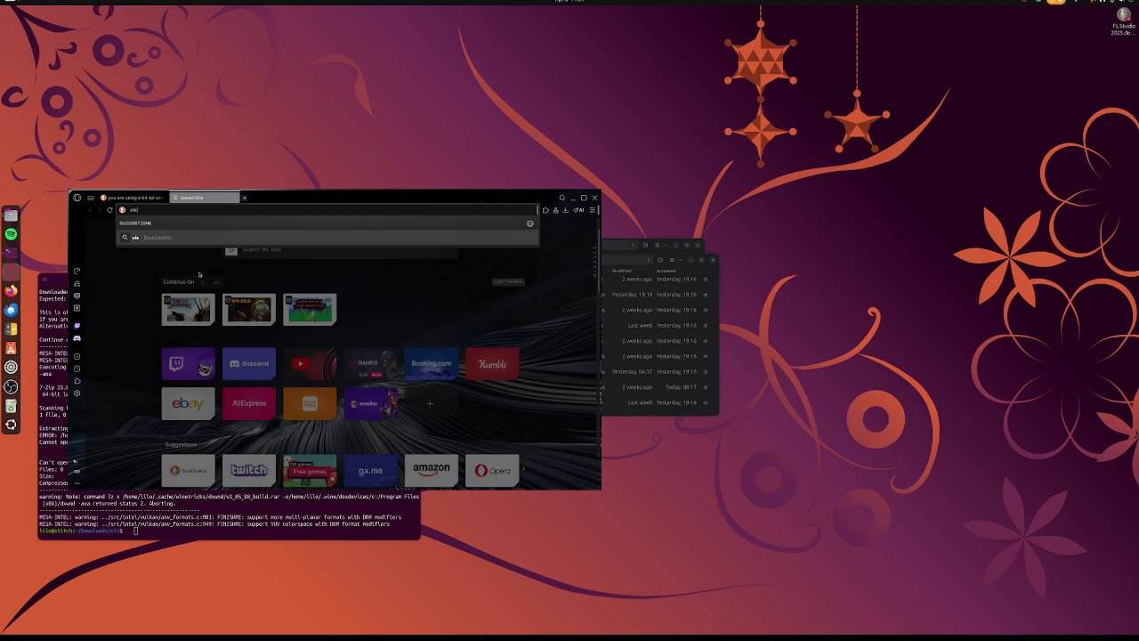
{"action": "key", "text": "BackSpace"}
{"action": "key", "text": "BackSpace"}
{"action": "key", "text": "BackSpace"}
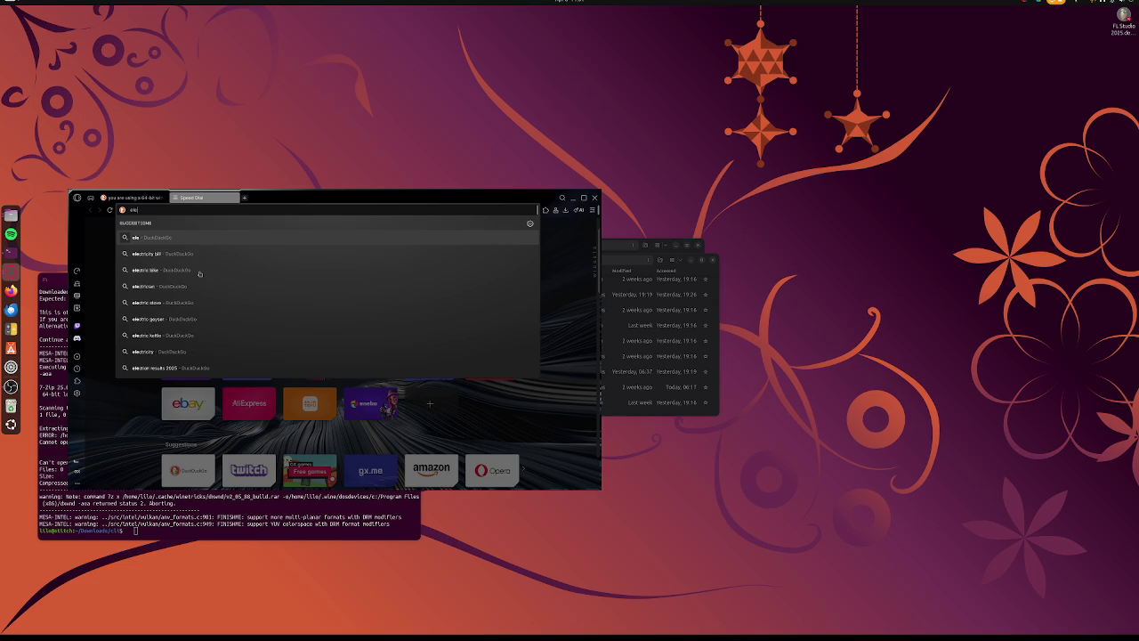
{"action": "type", "text": "motorcy"}
{"action": "type", "text": "cle "}
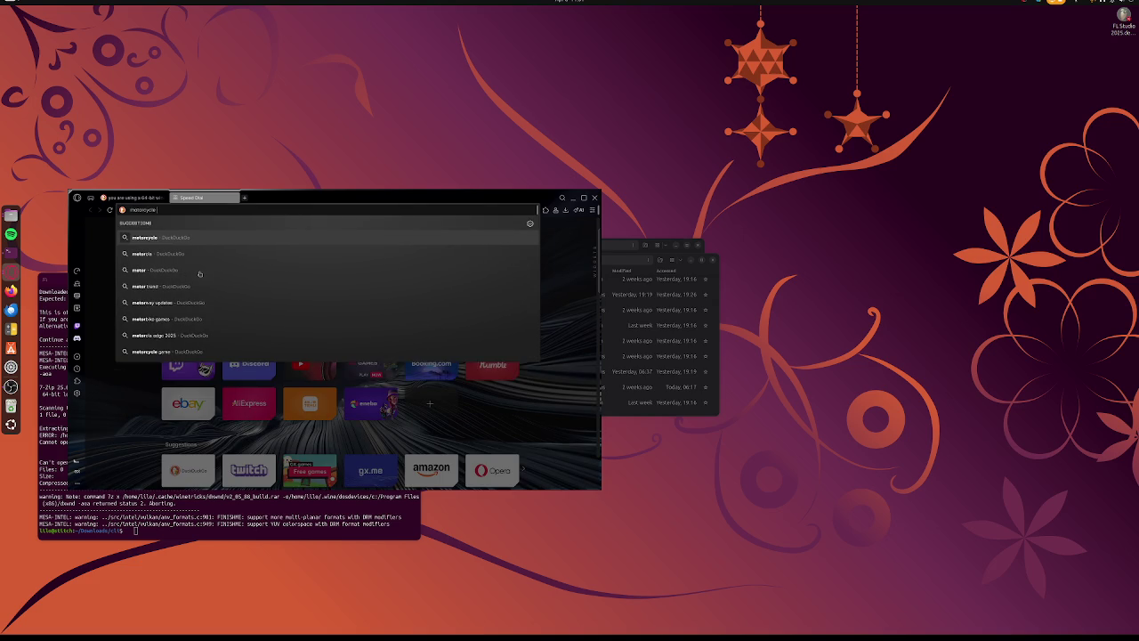
{"action": "type", "text": "elec"}
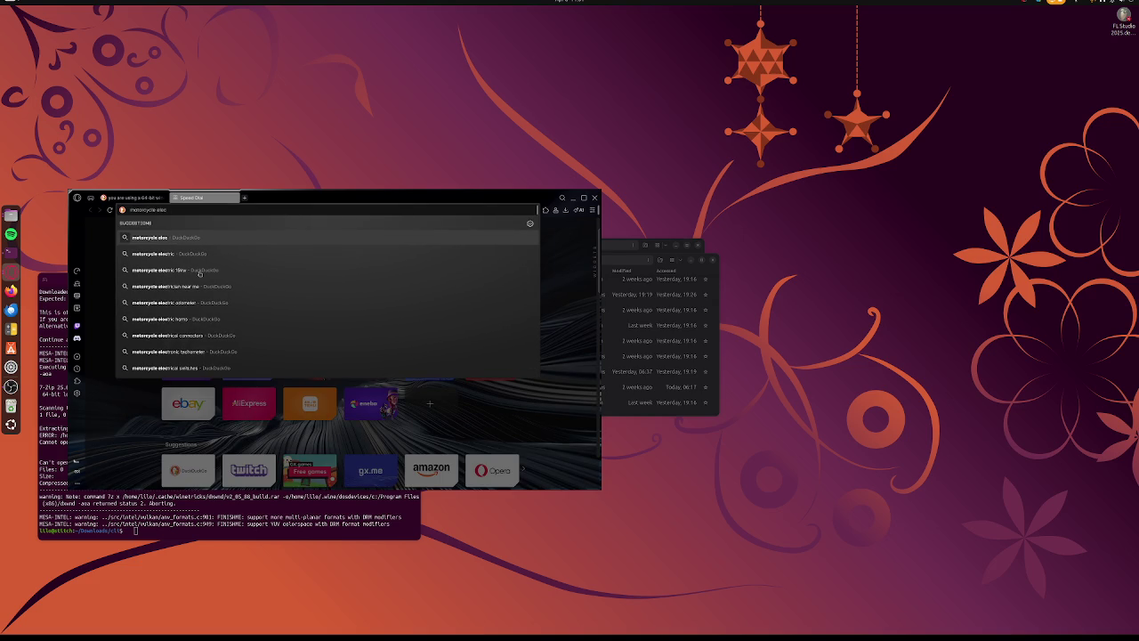
{"action": "type", "text": "t"}
{"action": "type", "text": "rical"}
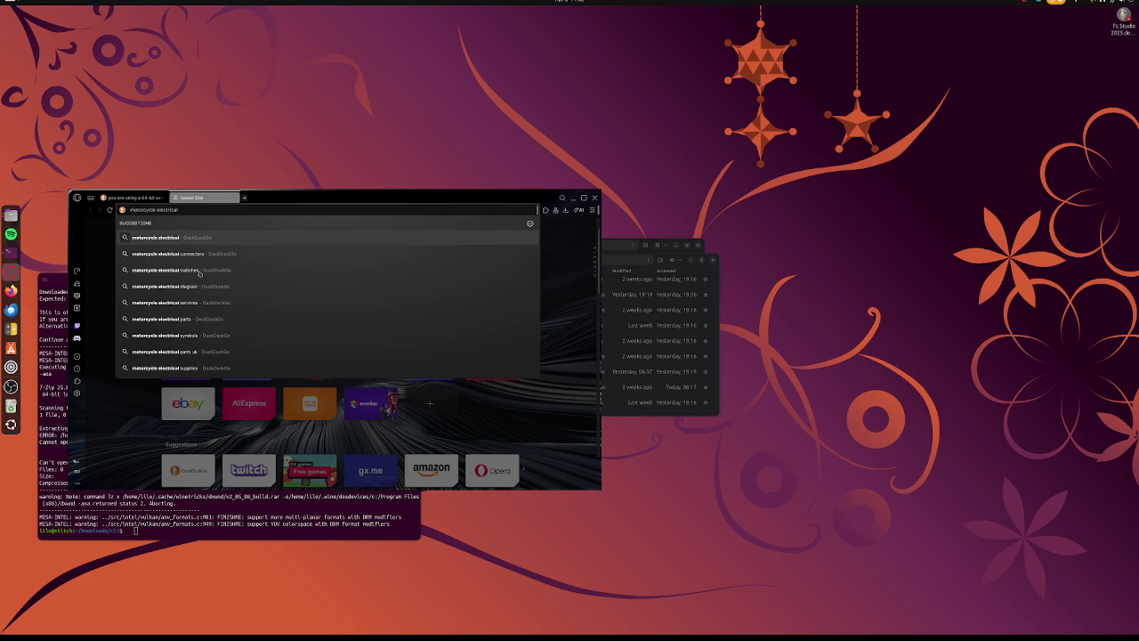
{"action": "type", "text": " ci"}
{"action": "key", "text": "BackSpace"}
{"action": "key", "text": "BackSpace"}
{"action": "key", "text": "BackSpace"}
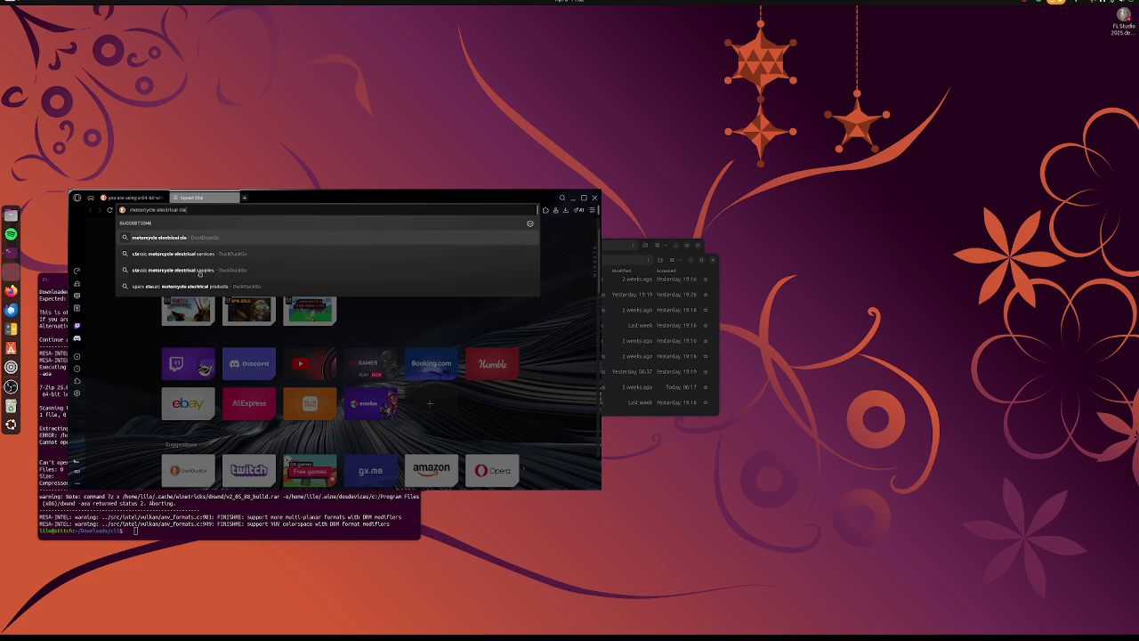
{"action": "type", "text": "l"}
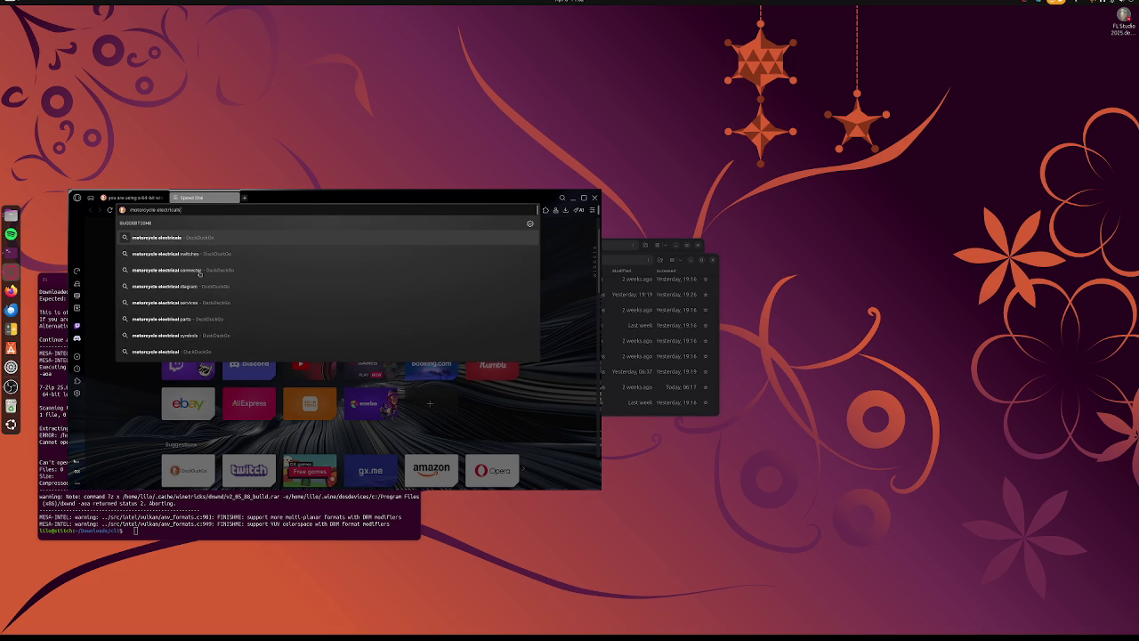
{"action": "type", "text": "s explained l"}
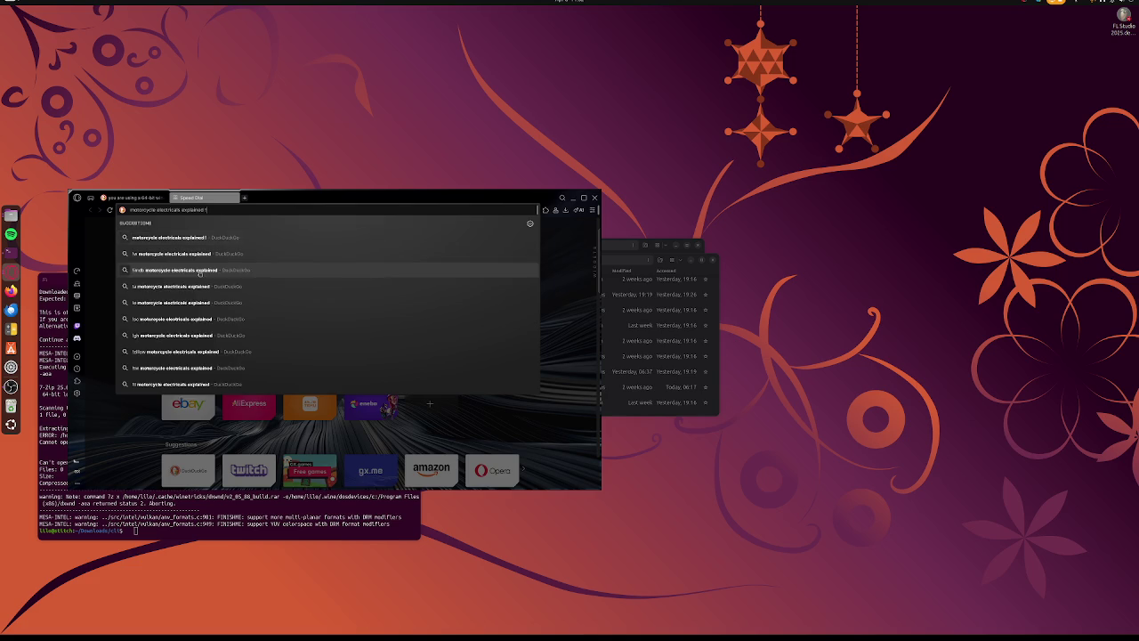
{"action": "key", "text": "Return"}
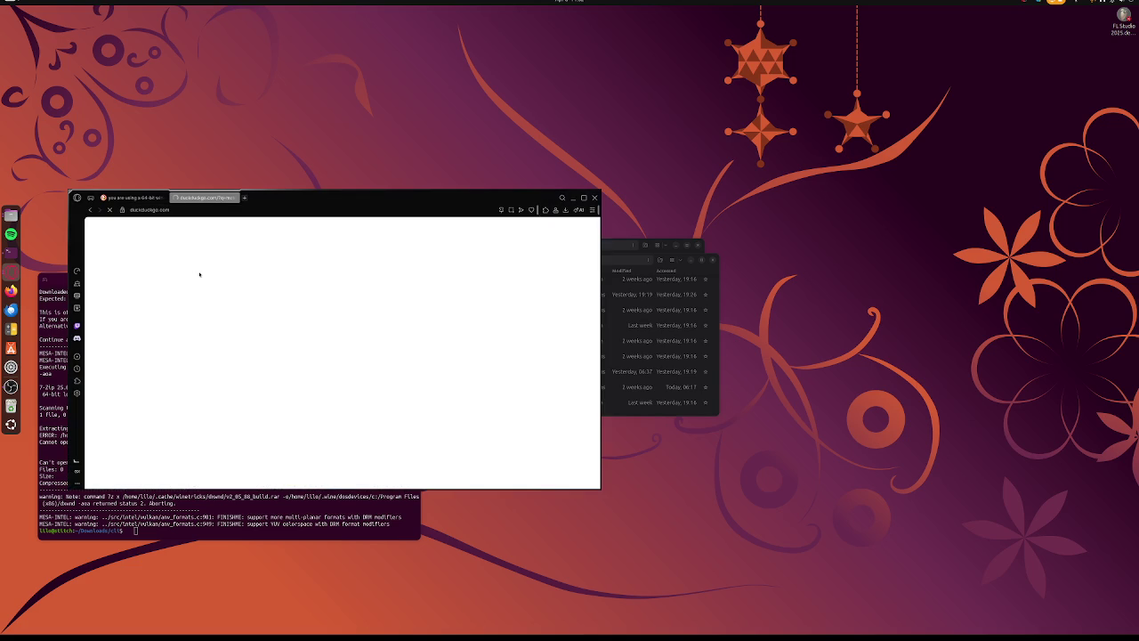
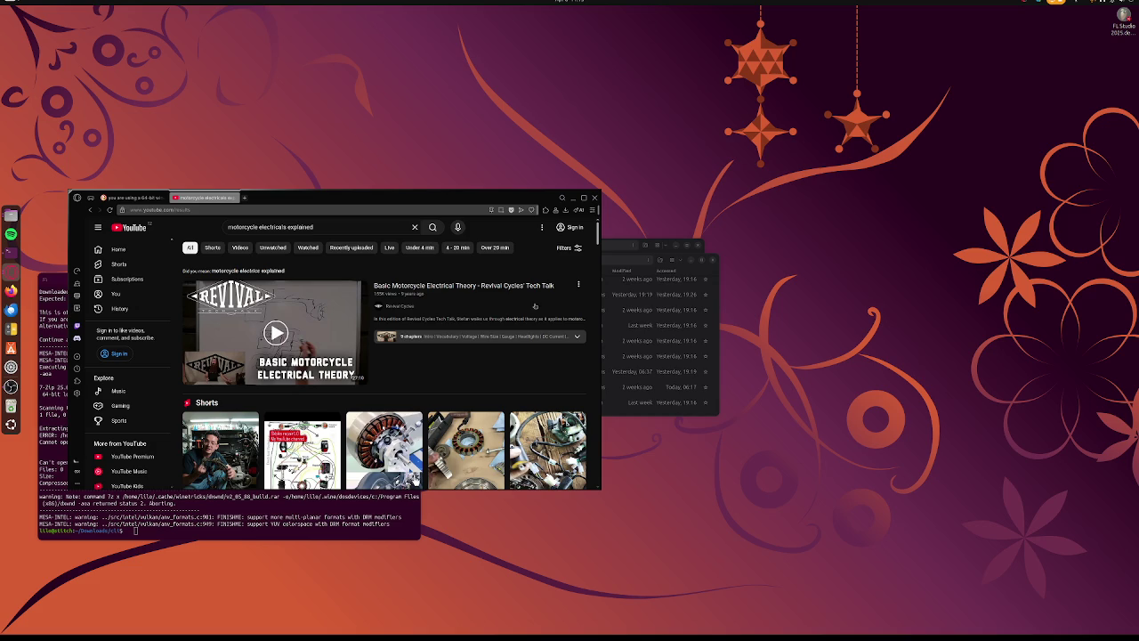
Start the Basic Motorcycle Electrical Theory video and glance at the system quick settings
{"action": "mouse_move", "coordinate": [537, 309]}
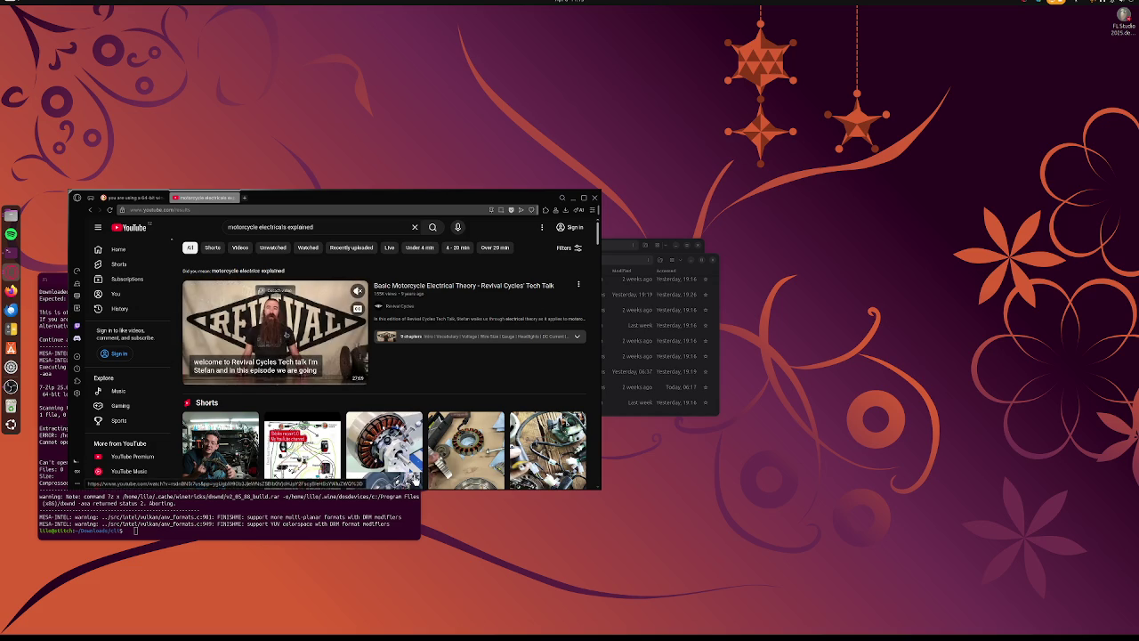
{"action": "left_click", "coordinate": [285, 335]}
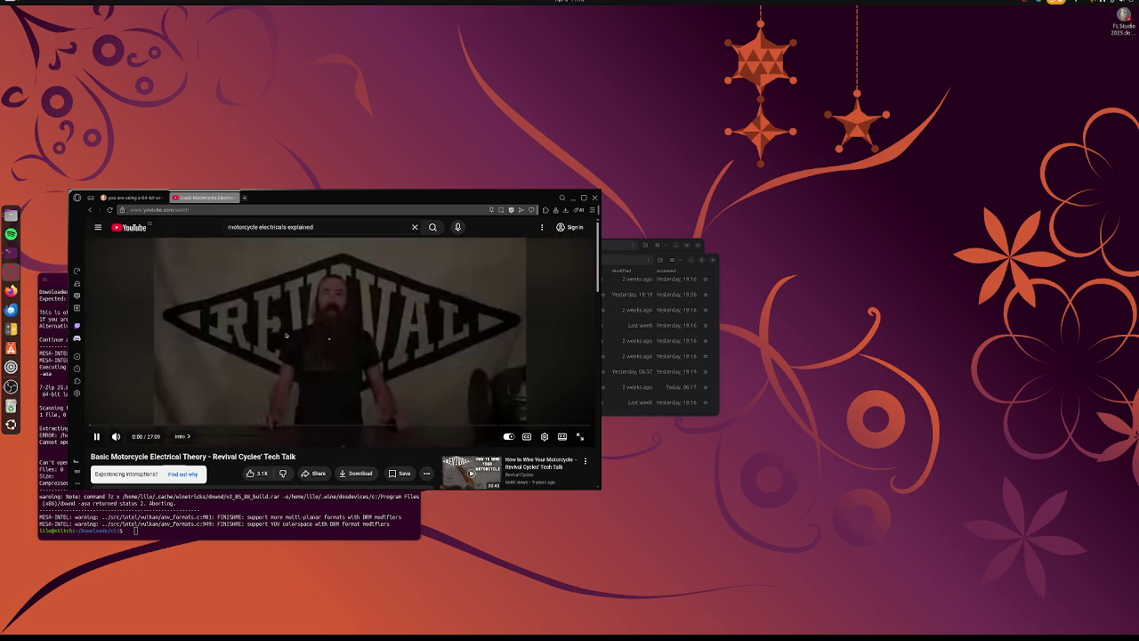
{"action": "left_click", "coordinate": [1113, 4]}
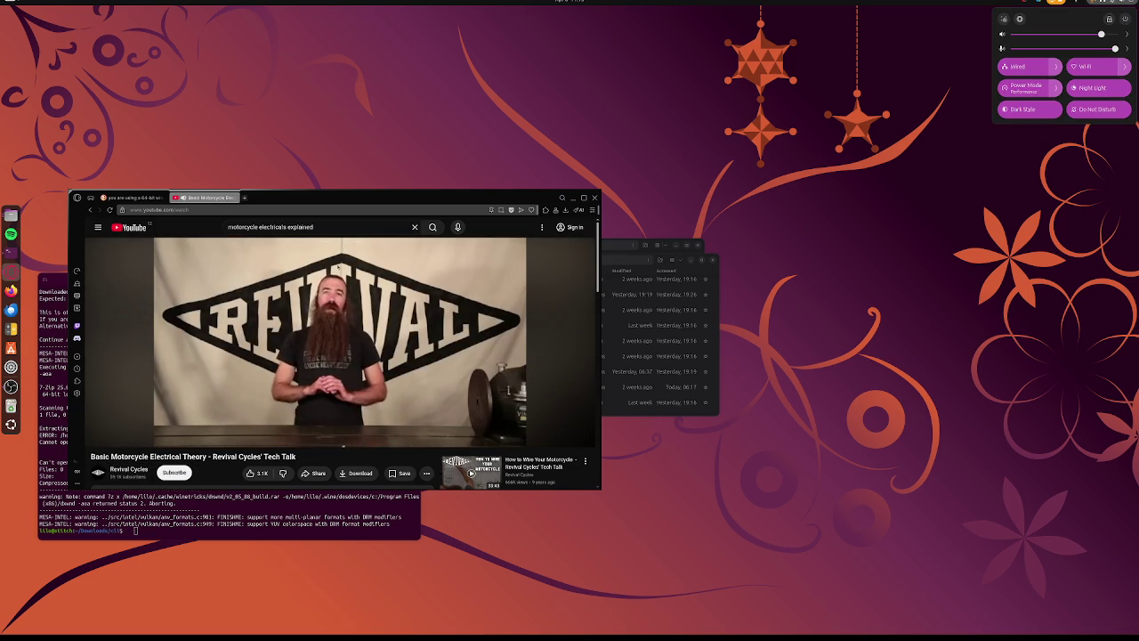
{"action": "left_click", "coordinate": [608, 271]}
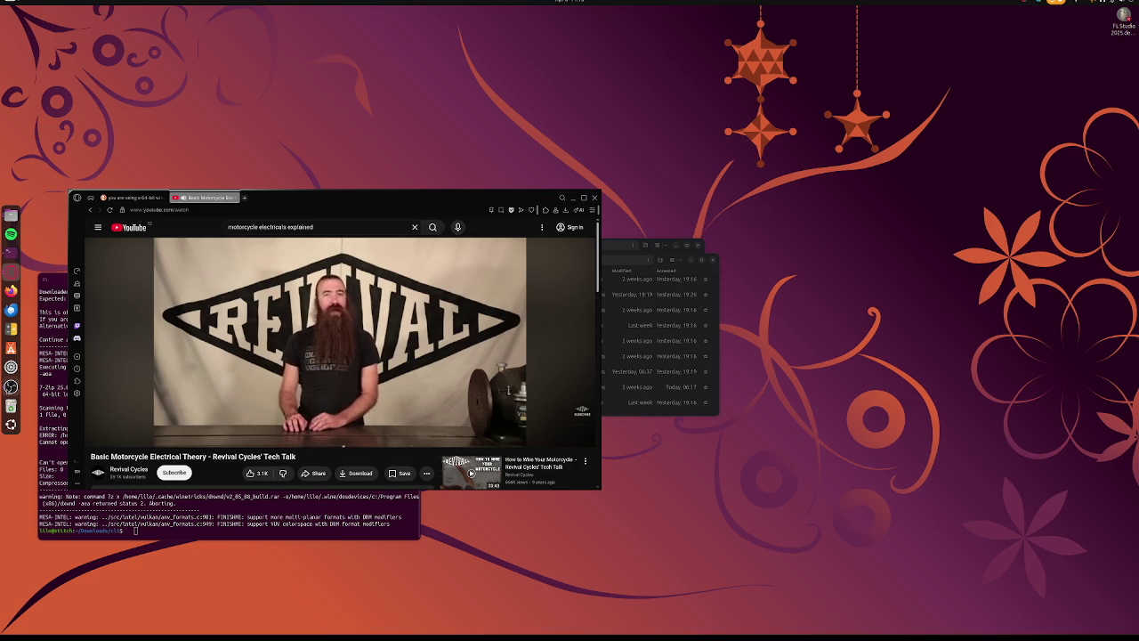
Bring OBS Studio forward, minimize it, and show all open Opera GX windows
{"action": "left_click", "coordinate": [11, 386]}
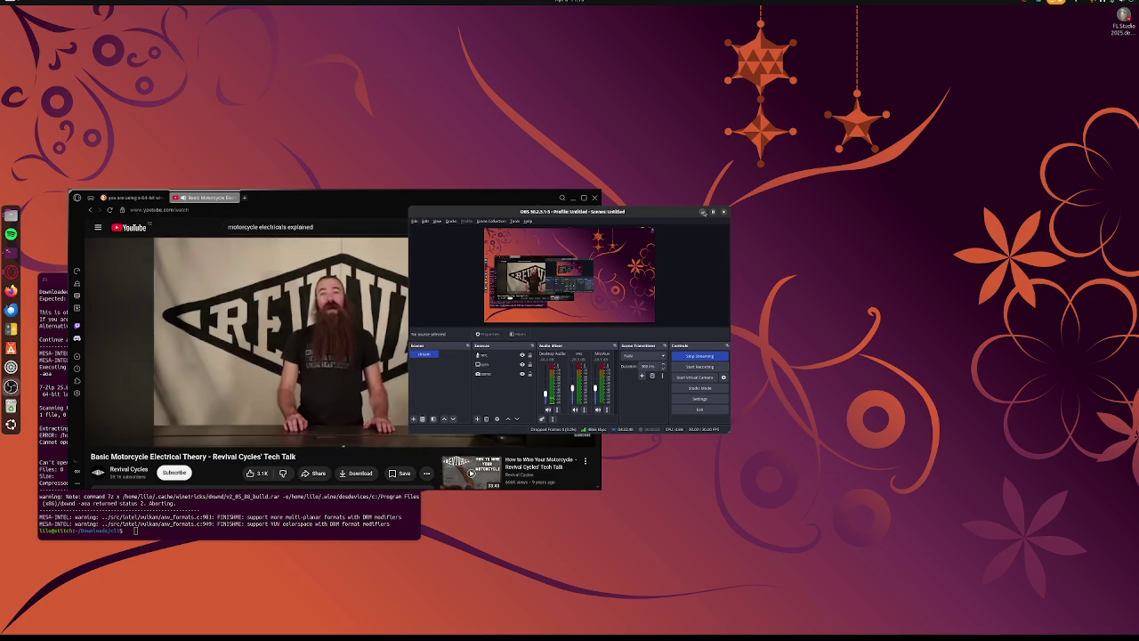
{"action": "left_click", "coordinate": [703, 212]}
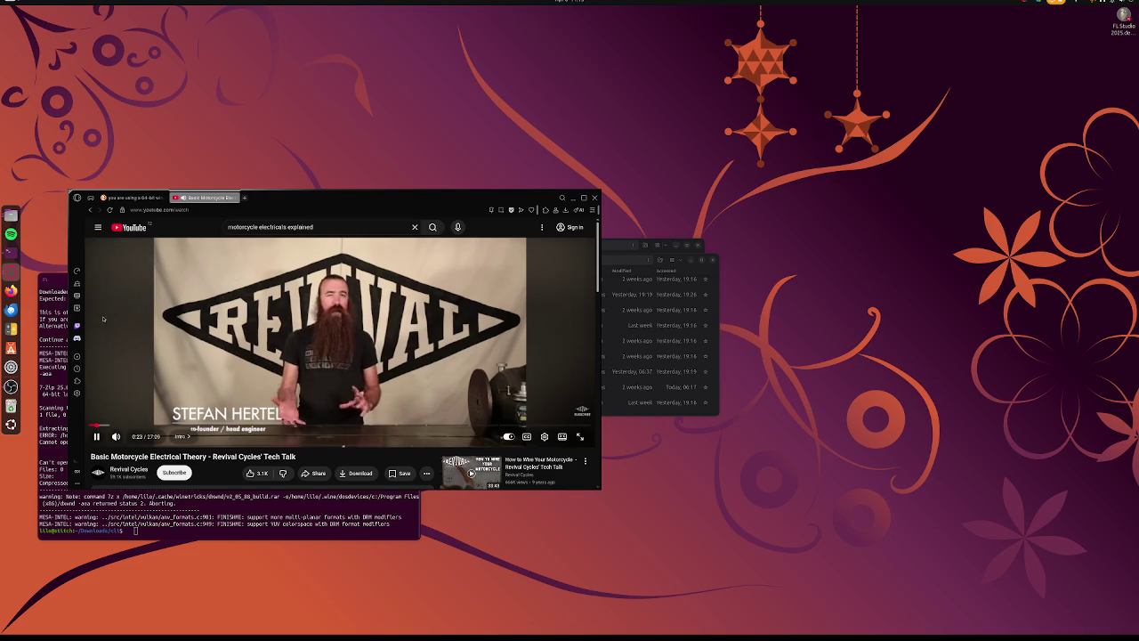
{"action": "left_click", "coordinate": [8, 271]}
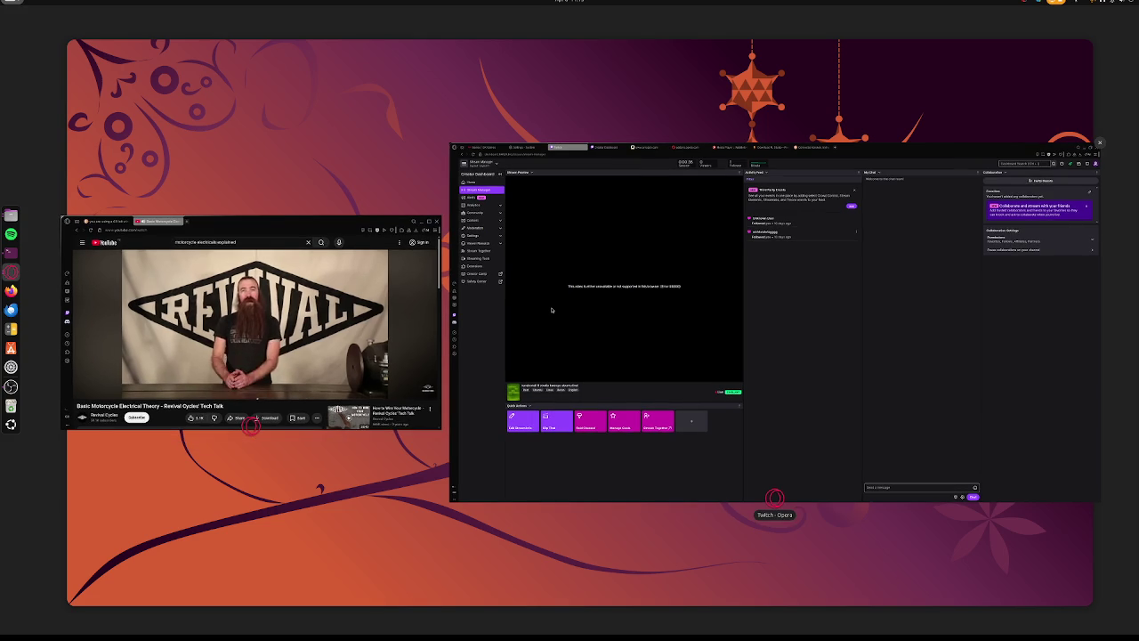
Bring the Twitch window forward, reload Stream Manager, and check the Creator Dashboard tab
{"action": "left_click", "coordinate": [551, 311]}
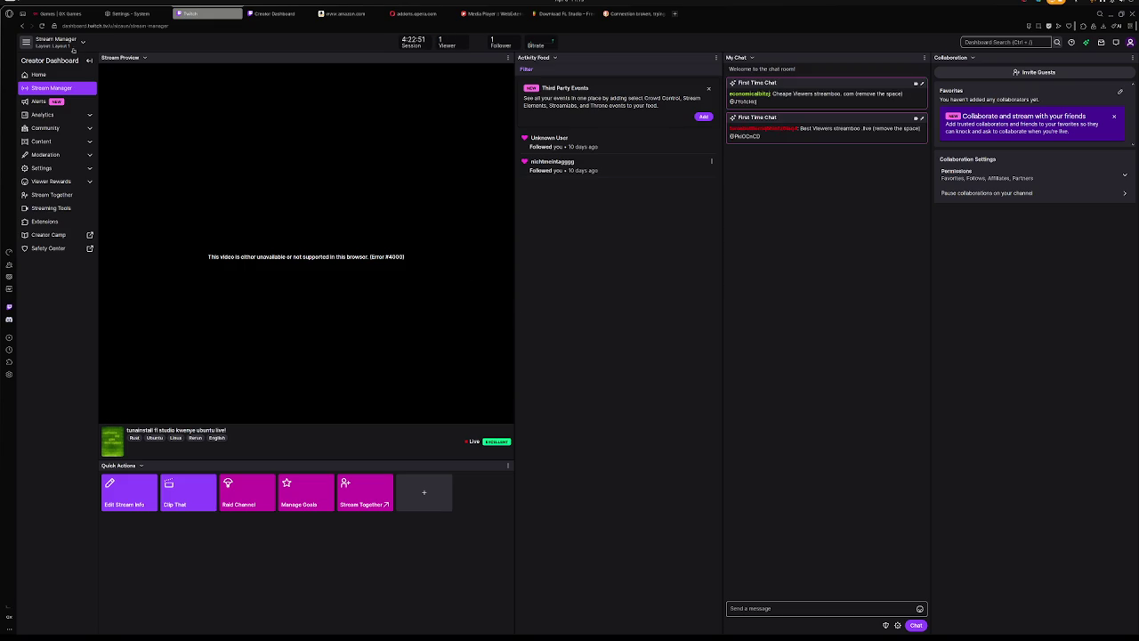
{"action": "left_click", "coordinate": [41, 26]}
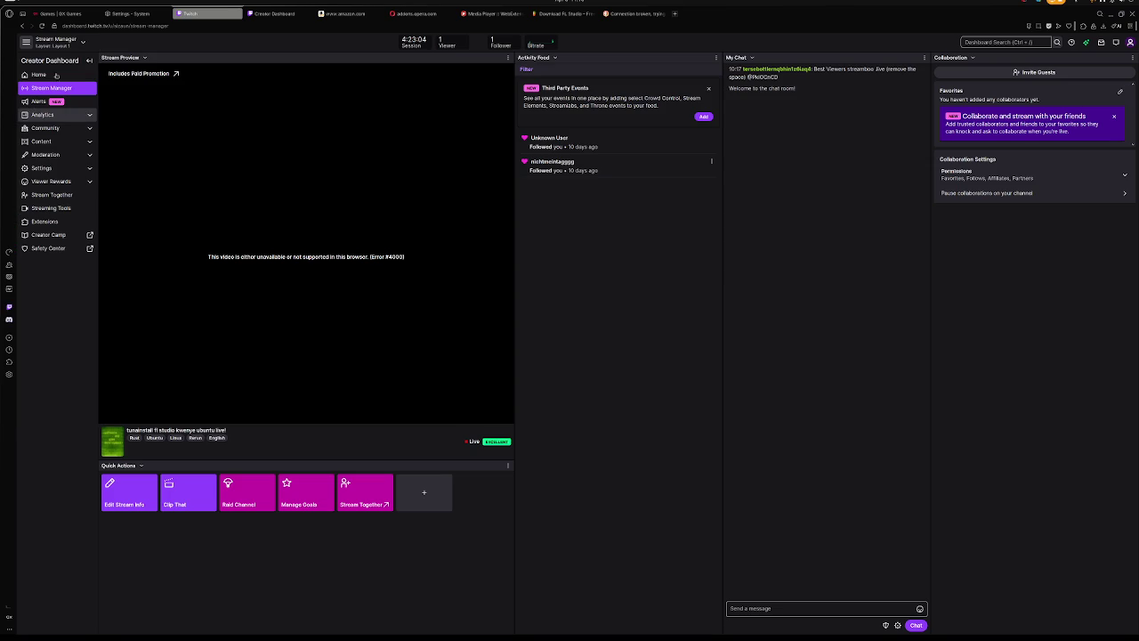
{"action": "left_click", "coordinate": [264, 14]}
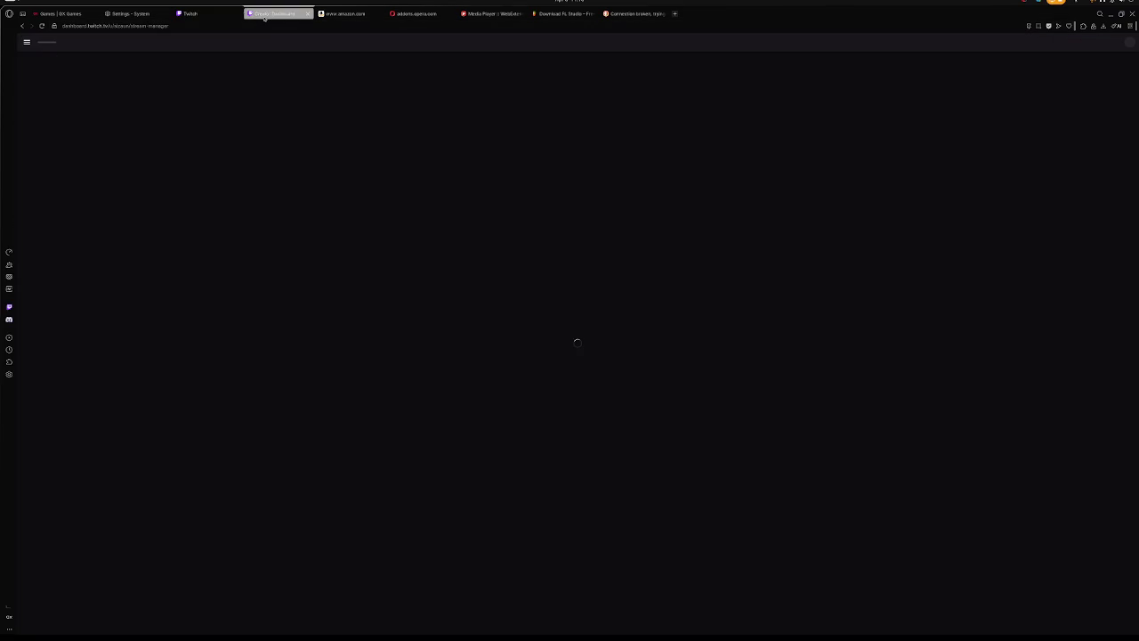
{"action": "left_click", "coordinate": [195, 15]}
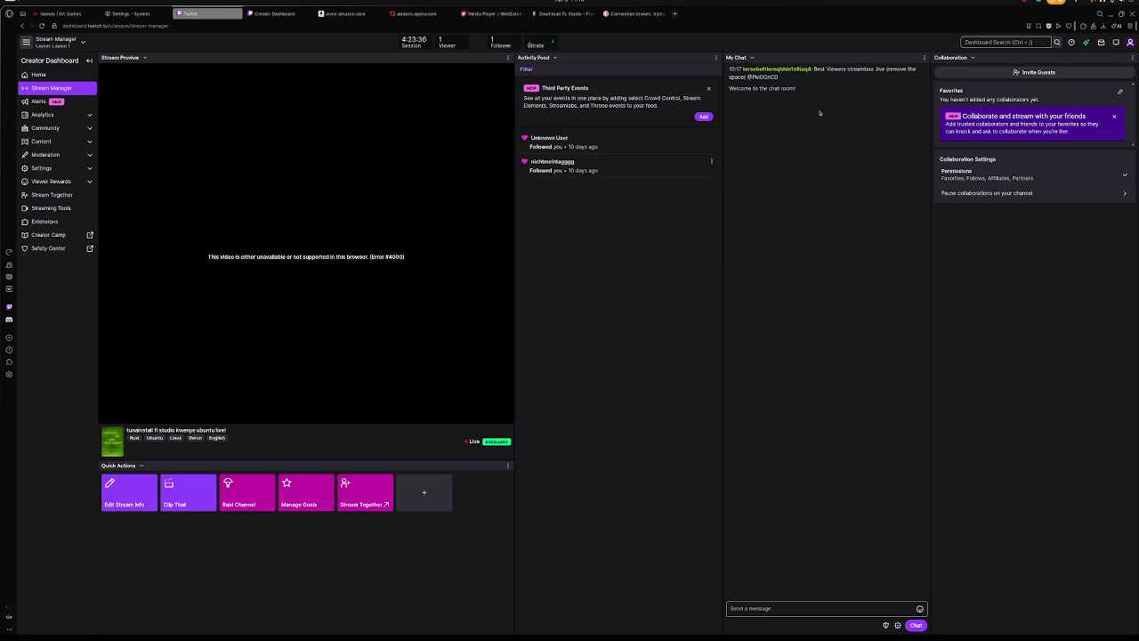
Check the My Chat panel options, minimize the dashboard, and pop the video out with a new tab
{"action": "left_click", "coordinate": [753, 57]}
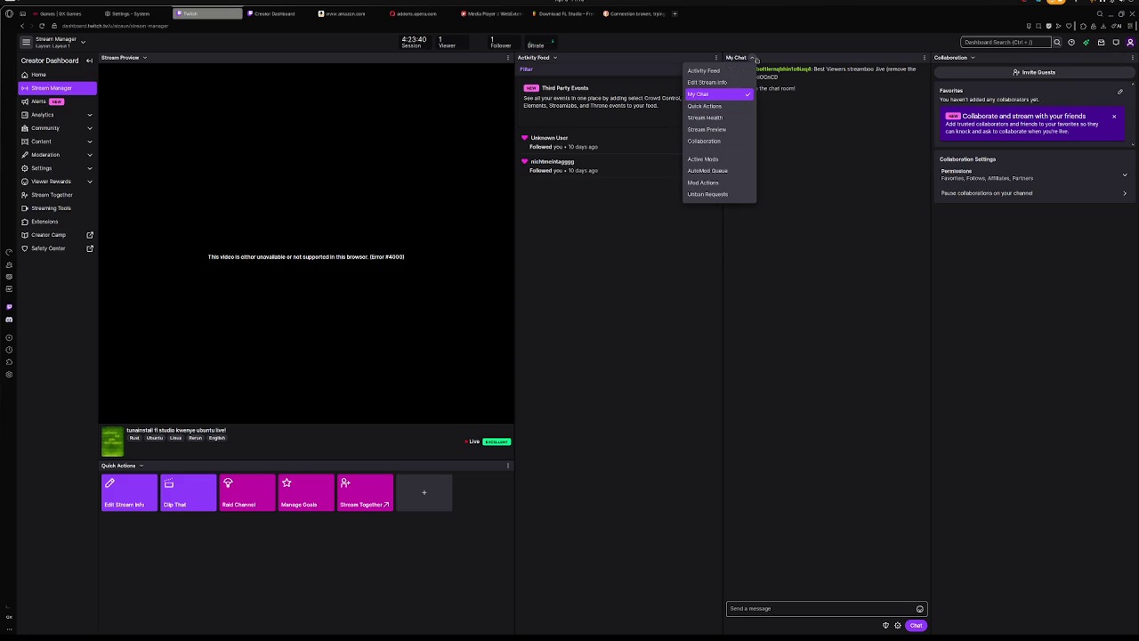
{"action": "left_click", "coordinate": [754, 58]}
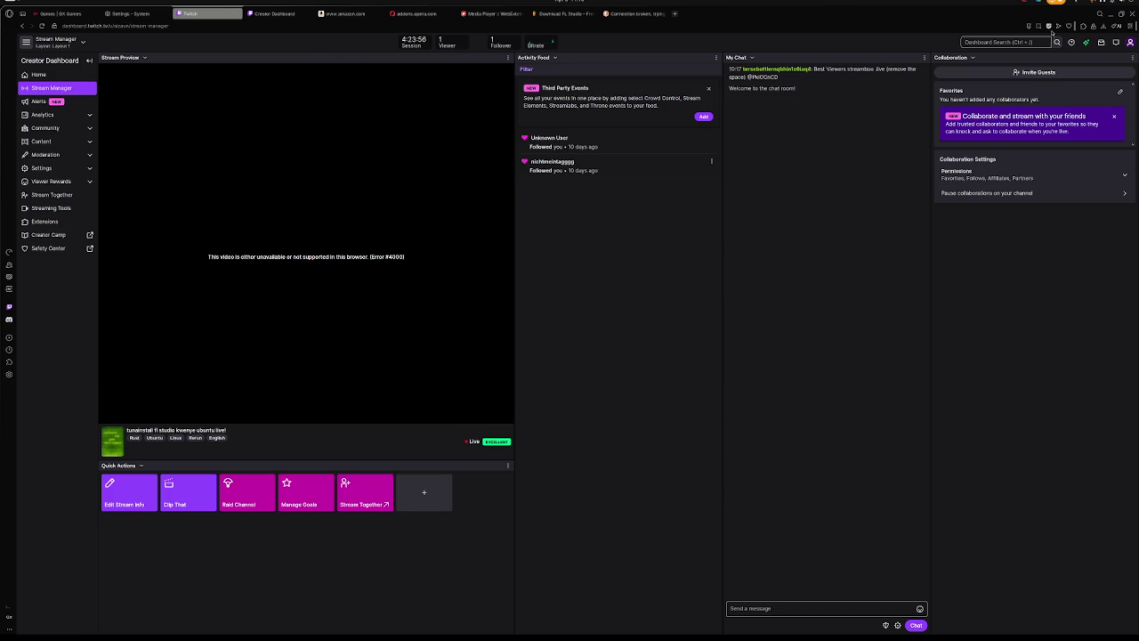
{"action": "left_click", "coordinate": [1112, 14]}
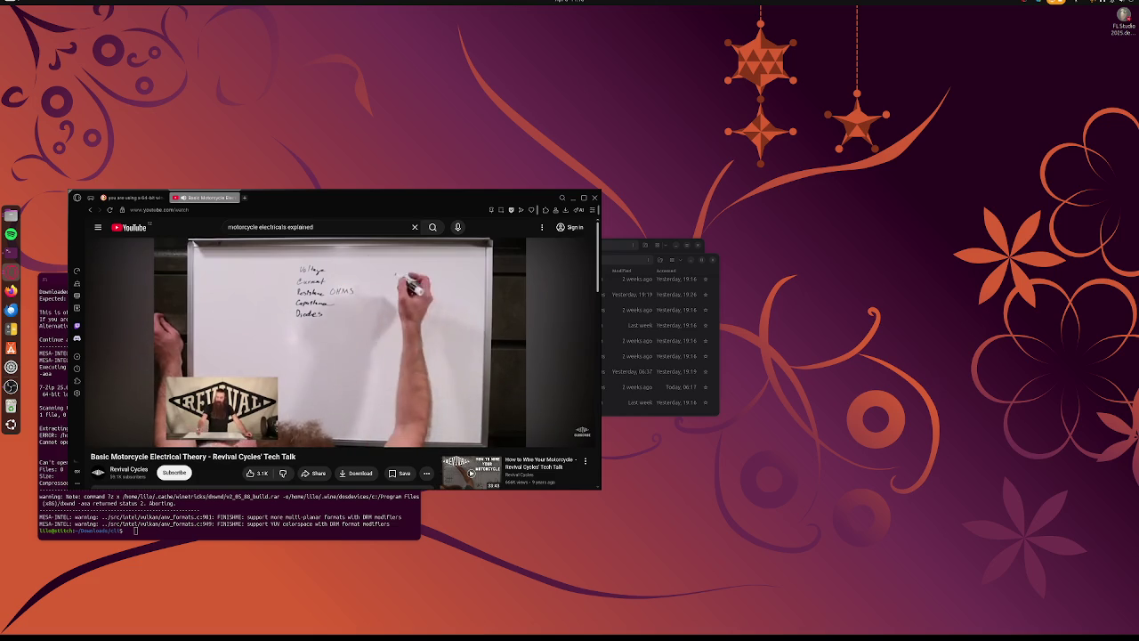
{"action": "key", "text": "ctrl+t"}
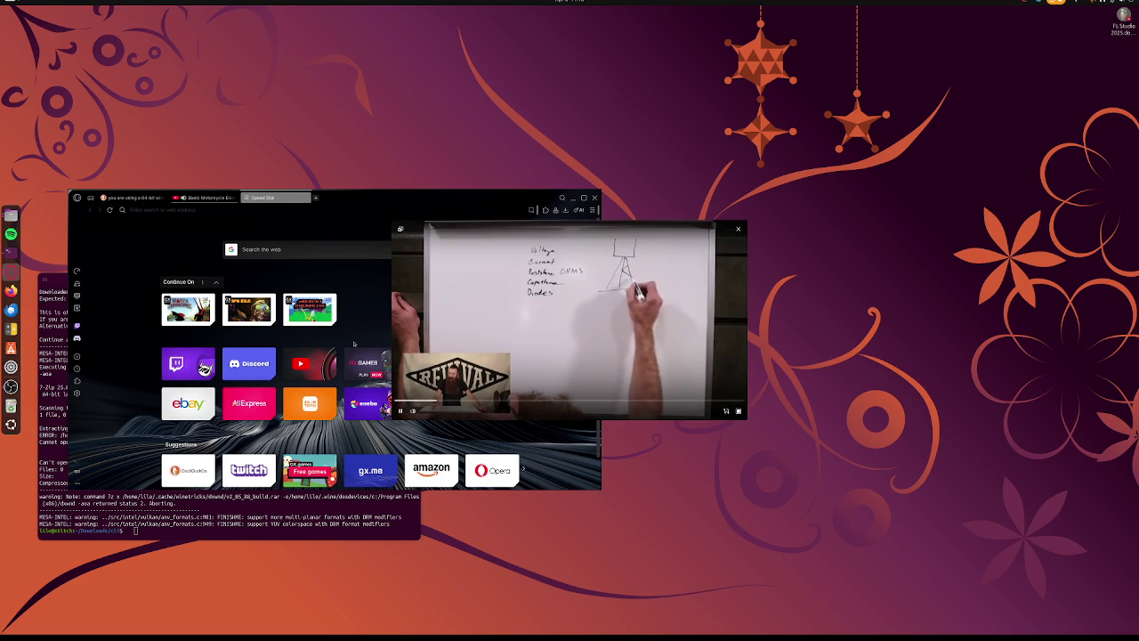
Search DuckDuckGo for 'streamboo' and open the streamboo.live result
{"action": "left_click", "coordinate": [215, 209]}
{"action": "type", "text": "stream"}
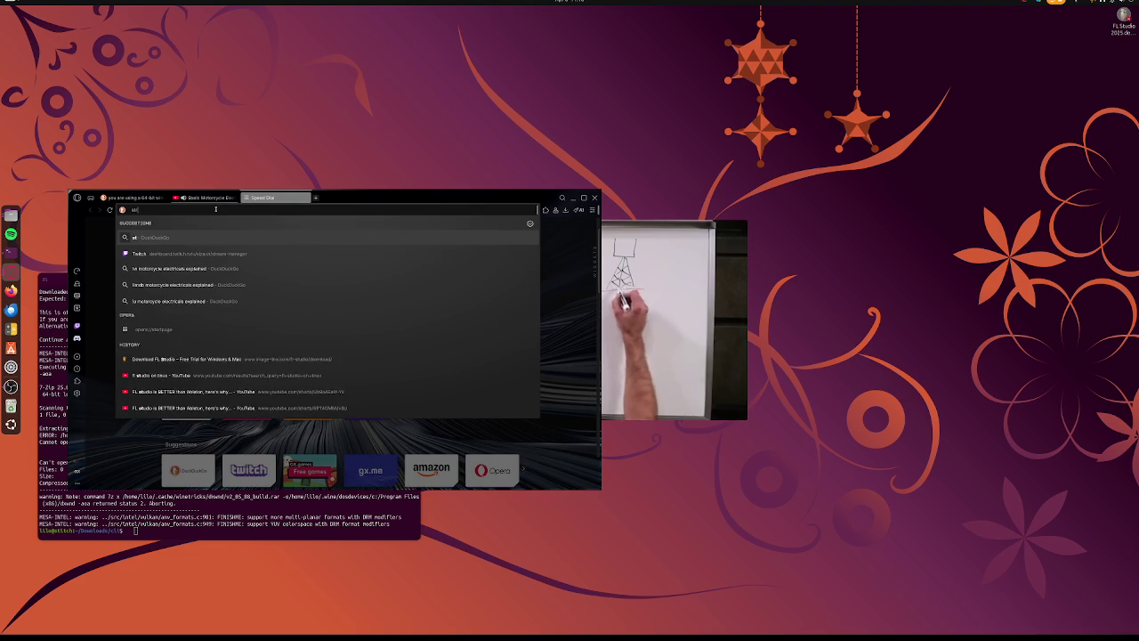
{"action": "type", "text": "boo"}
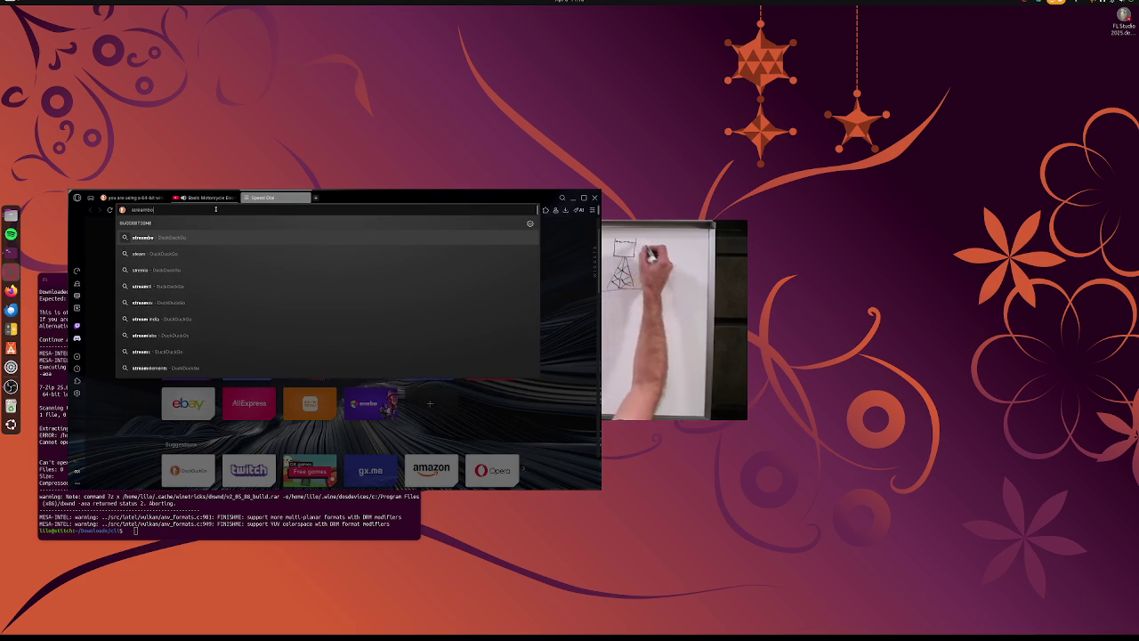
{"action": "key", "text": "Return"}
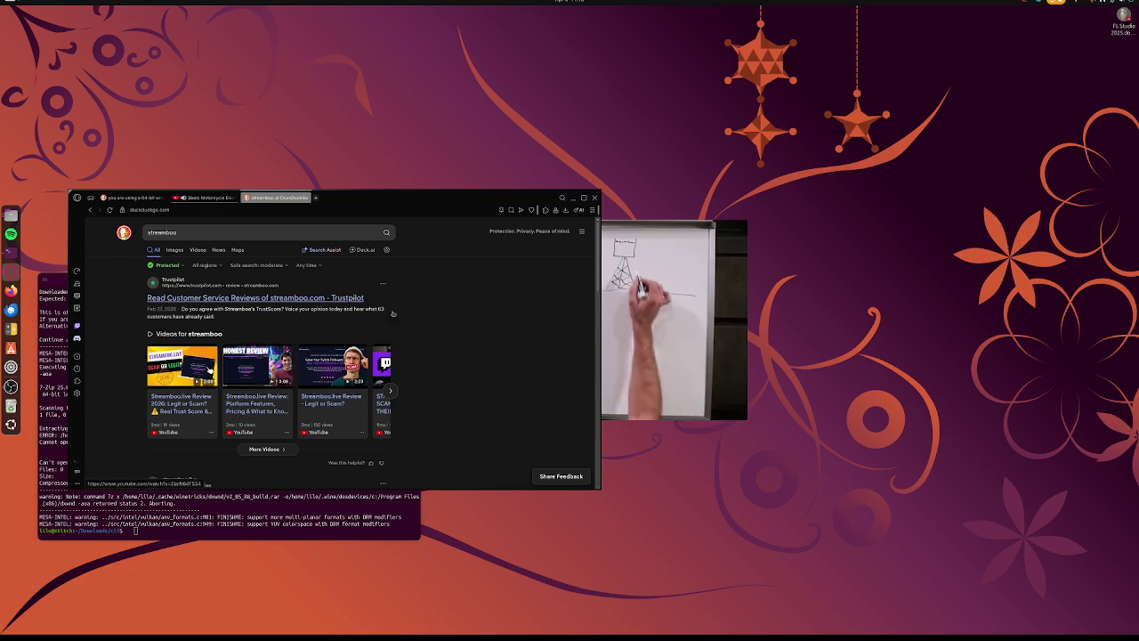
{"action": "scroll", "coordinate": [405, 320], "scroll_direction": "down", "scroll_amount": 4}
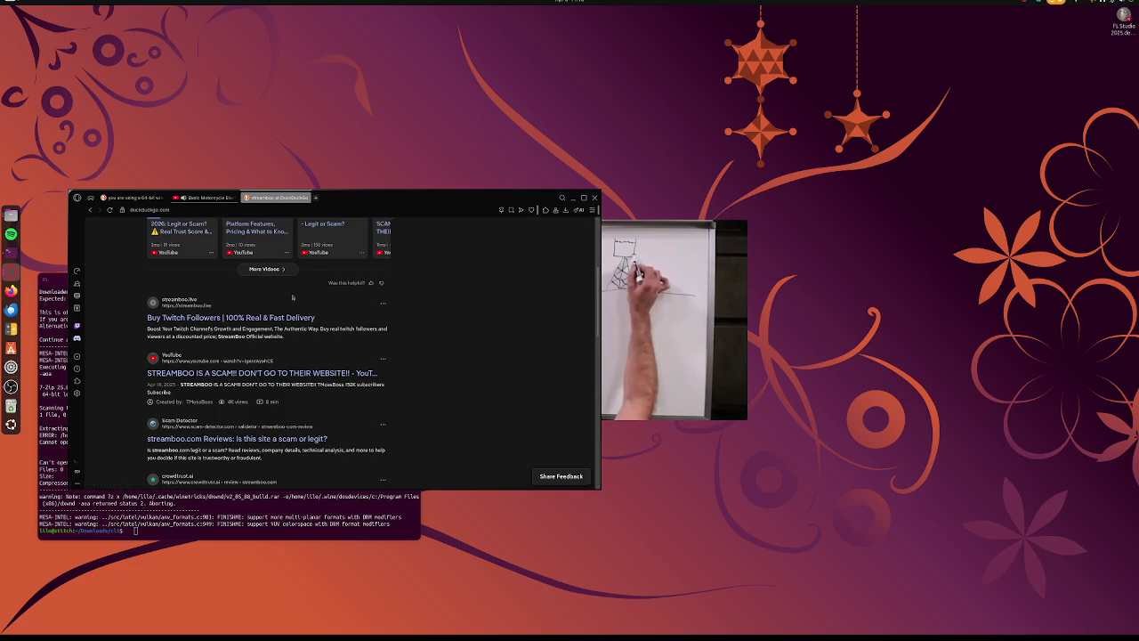
{"action": "left_click", "coordinate": [196, 323]}
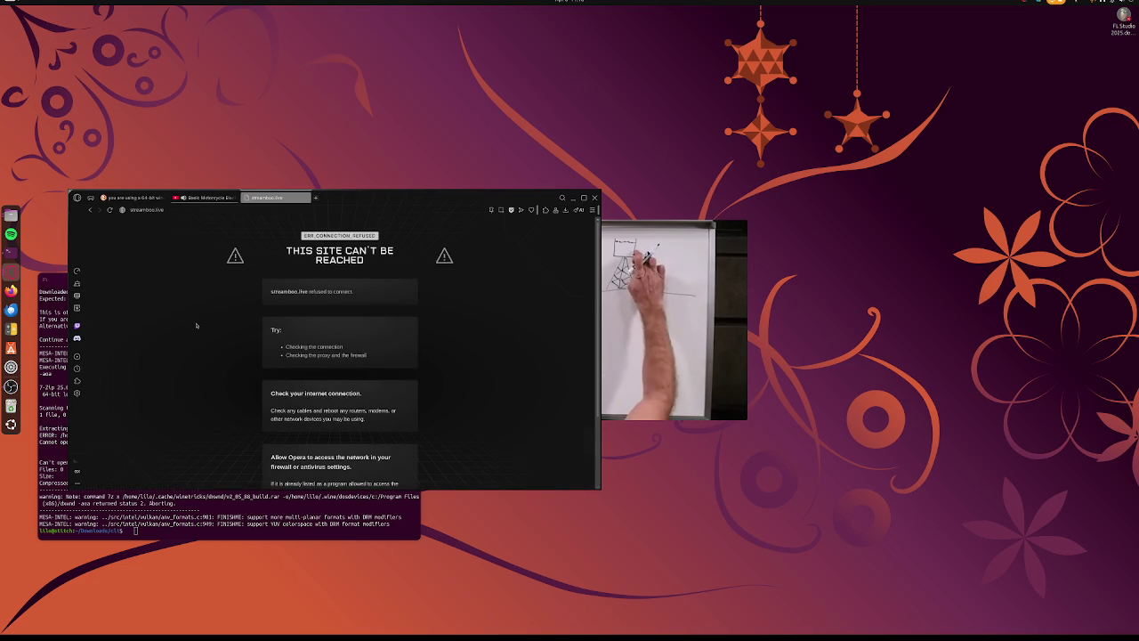
Retry loading the unreachable streamboo.live site several times
{"action": "left_click", "coordinate": [110, 210]}
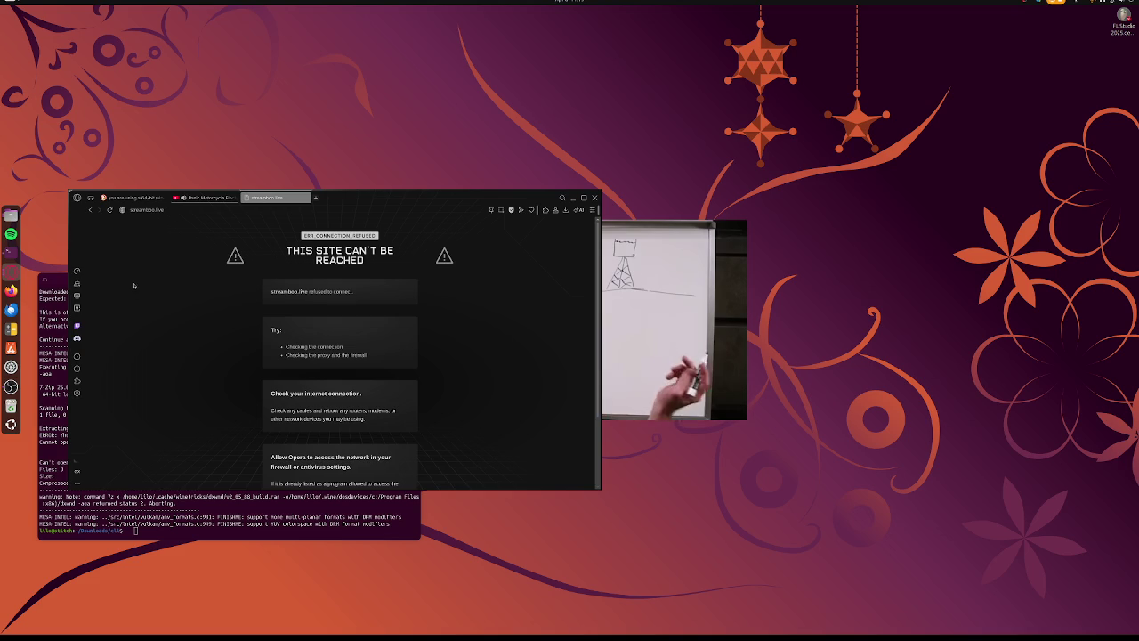
{"action": "scroll", "coordinate": [131, 277], "scroll_direction": "down", "scroll_amount": 1}
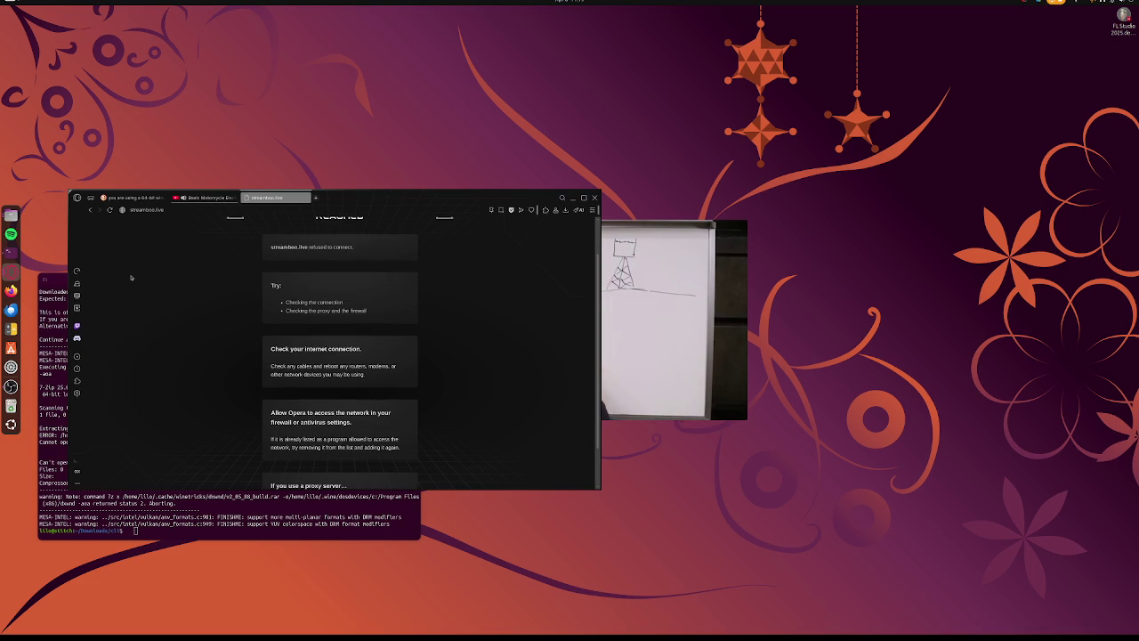
{"action": "scroll", "coordinate": [131, 277], "scroll_direction": "up", "scroll_amount": 1}
{"action": "scroll", "coordinate": [131, 278], "scroll_direction": "down", "scroll_amount": 2}
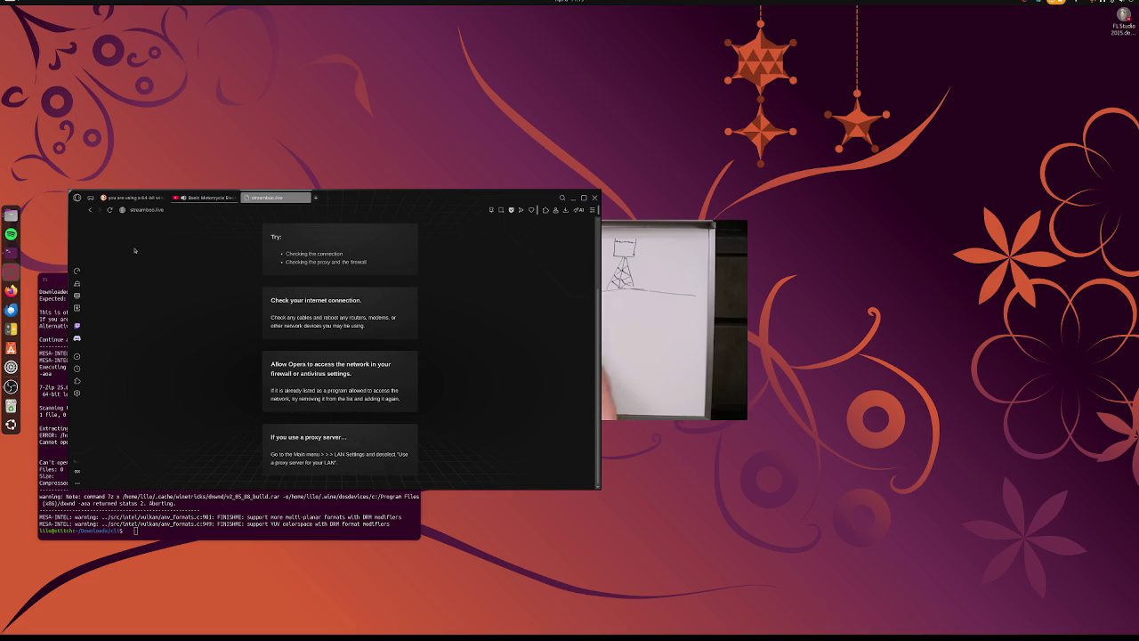
{"action": "left_click", "coordinate": [110, 210]}
{"action": "left_click", "coordinate": [109, 210]}
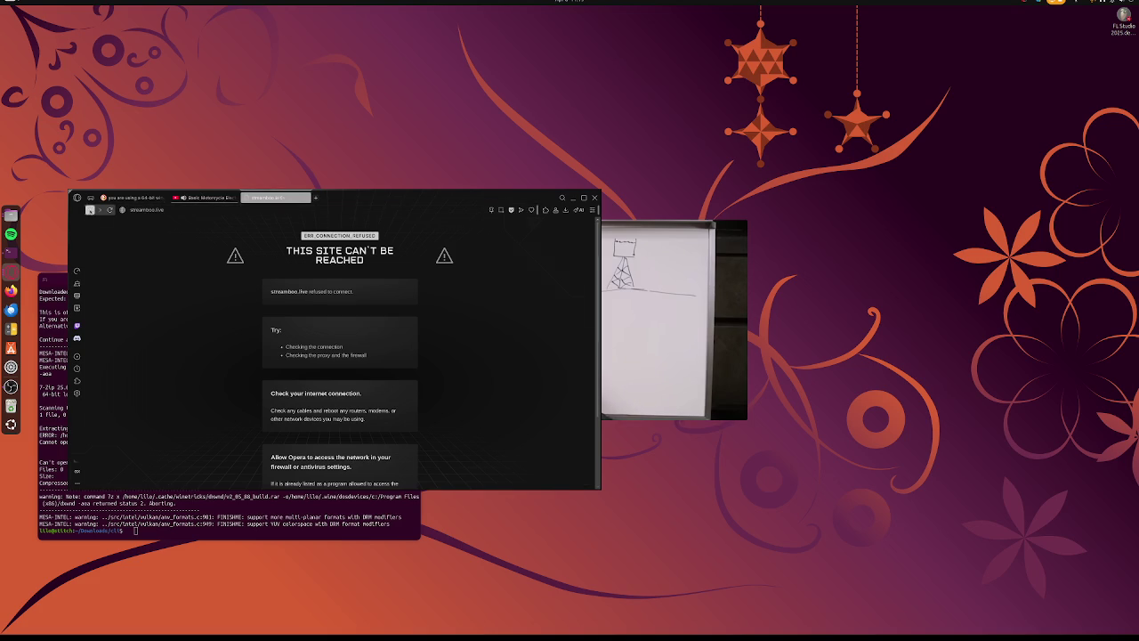
Return to the streamboo scam reviews, close the search, and watch the motorcycle video fullscreen
{"action": "left_click", "coordinate": [89, 210]}
{"action": "scroll", "coordinate": [267, 394], "scroll_direction": "down", "scroll_amount": 3}
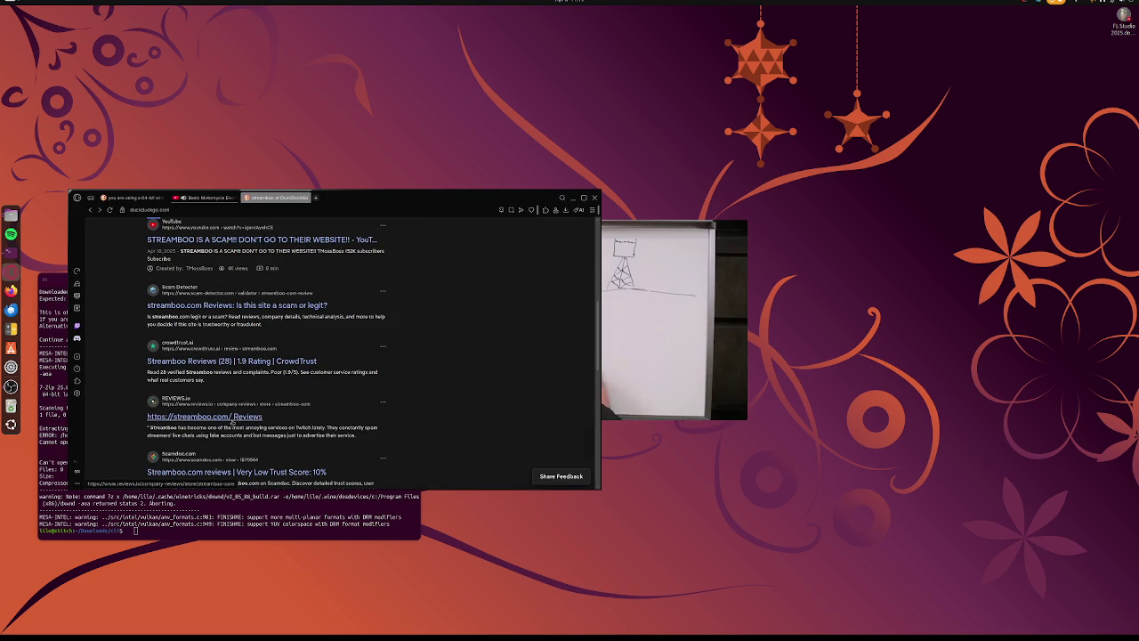
{"action": "scroll", "coordinate": [233, 422], "scroll_direction": "down", "scroll_amount": 3}
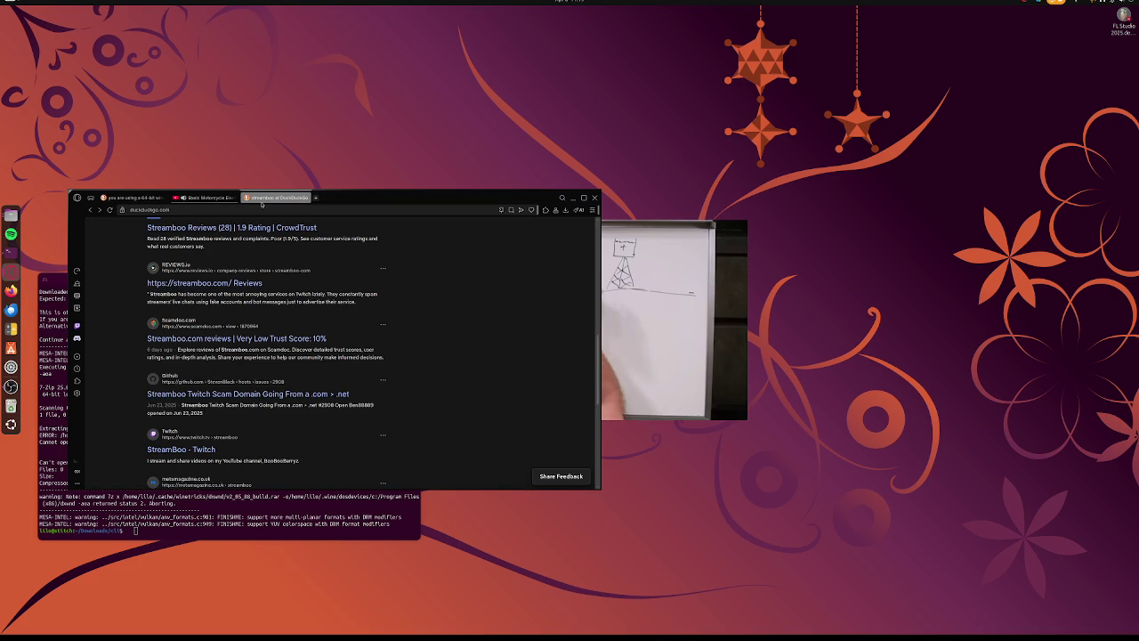
{"action": "left_click", "coordinate": [306, 197]}
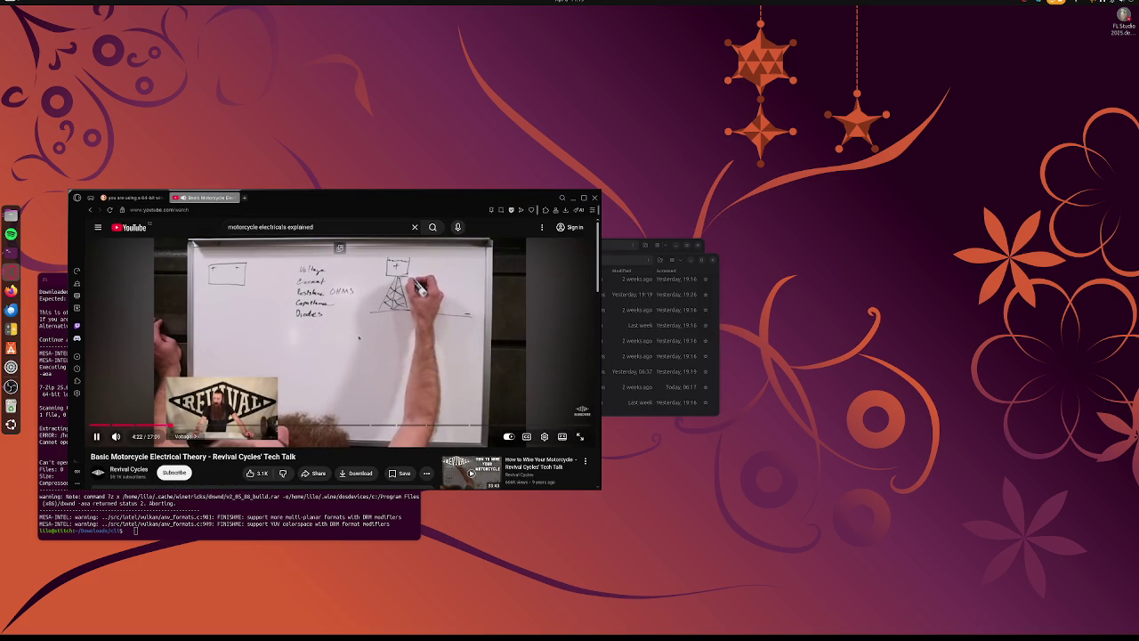
{"action": "double_click", "coordinate": [358, 336]}
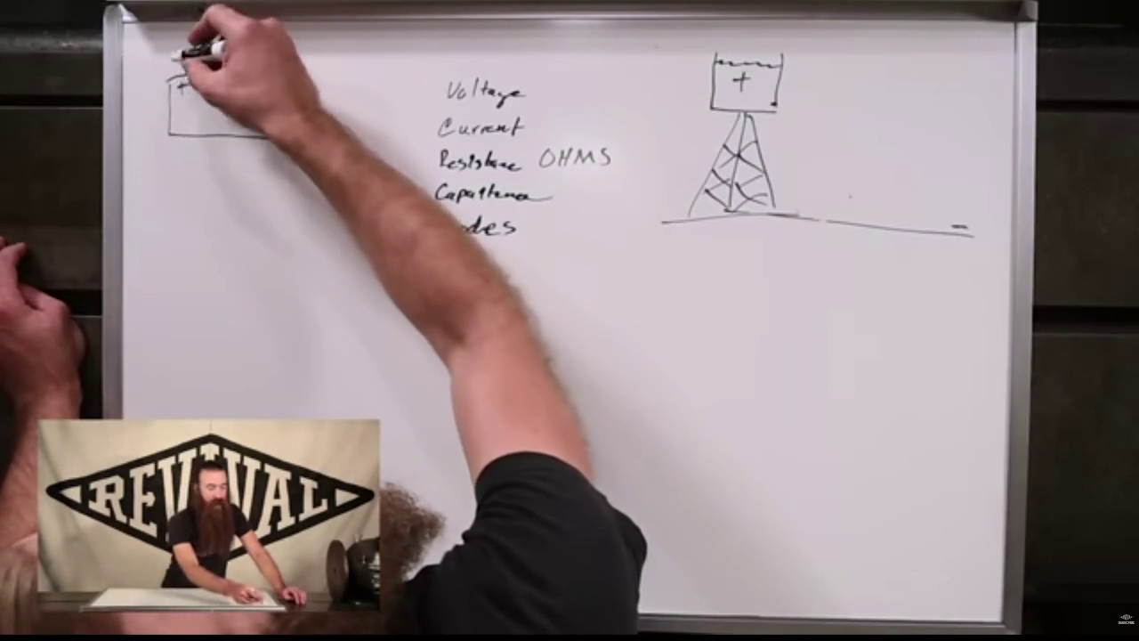
Jump the lecture to 40% and skip further ahead with the Right arrow key
{"action": "mouse_move", "coordinate": [414, 301]}
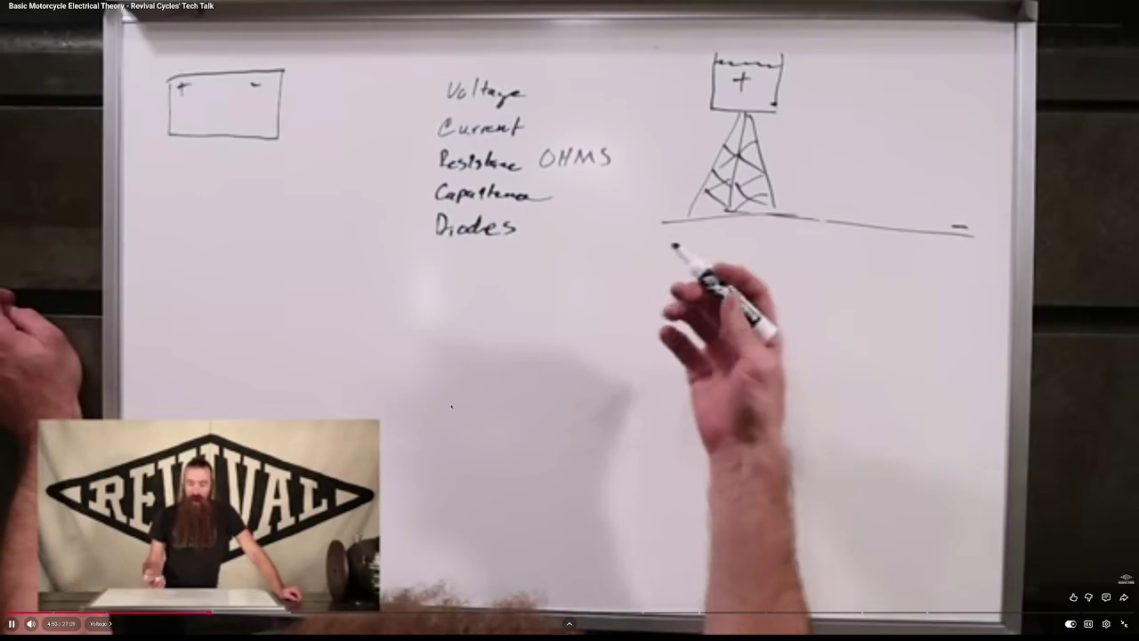
{"action": "key", "text": "4"}
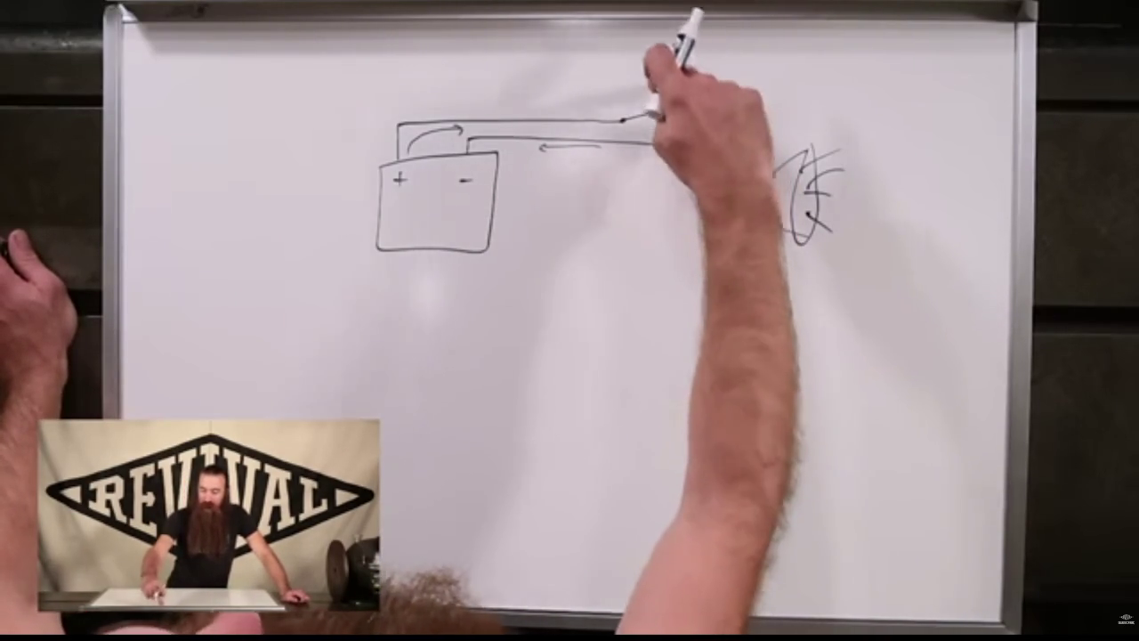
{"action": "key", "text": "Right"}
{"action": "key", "text": "Right"}
{"action": "key", "text": "Right"}
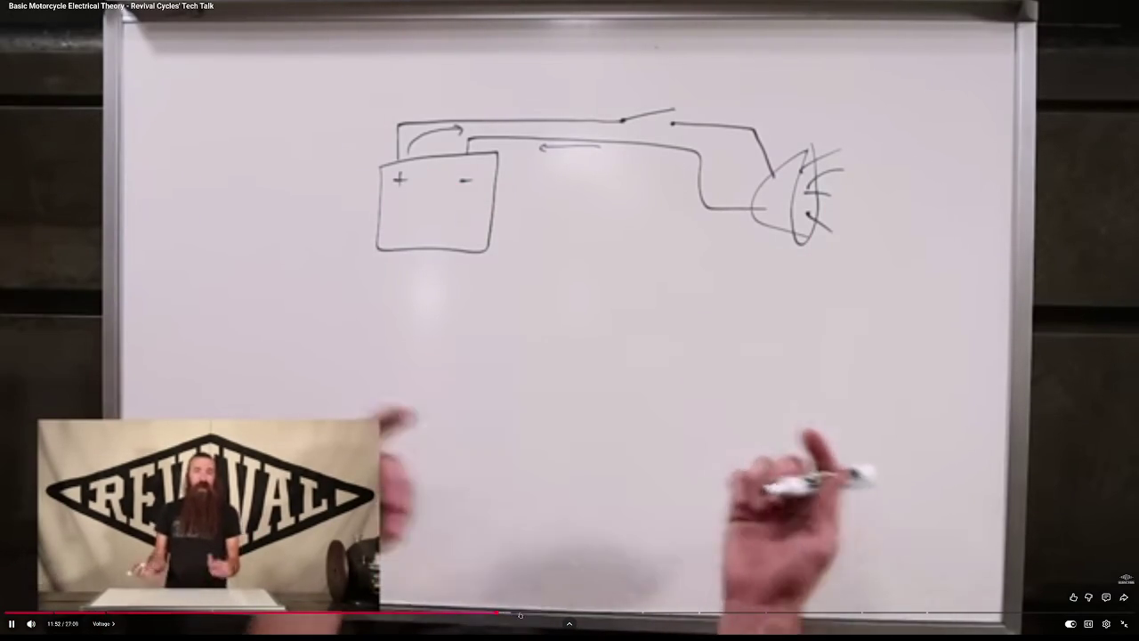
{"action": "key", "text": "Right"}
{"action": "key", "text": "Right"}
{"action": "key", "text": "Right"}
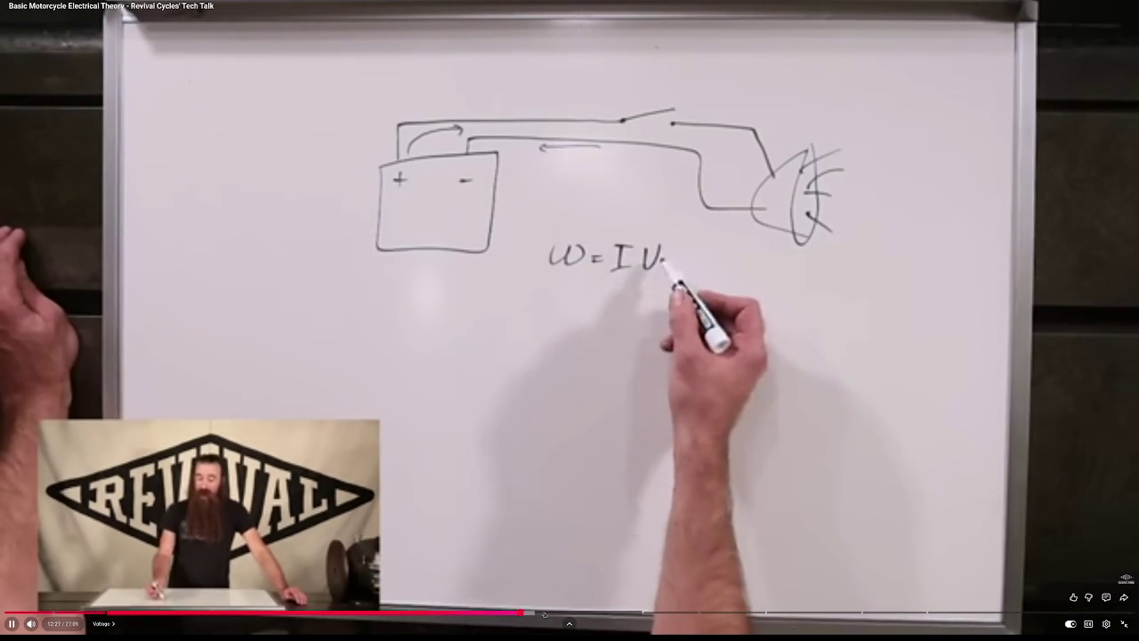
{"action": "key", "text": "Right"}
{"action": "key", "text": "Right"}
{"action": "key", "text": "Right"}
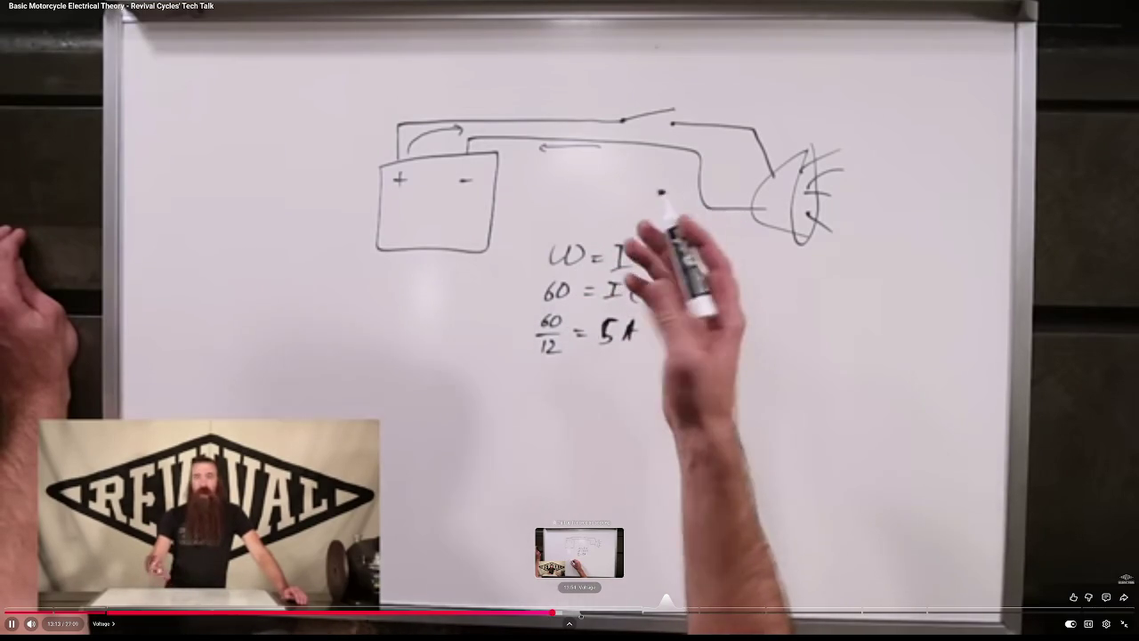
Scrub the progress bar forward from 13:54 to about 20:43, then exit fullscreen
{"action": "left_click", "coordinate": [580, 614]}
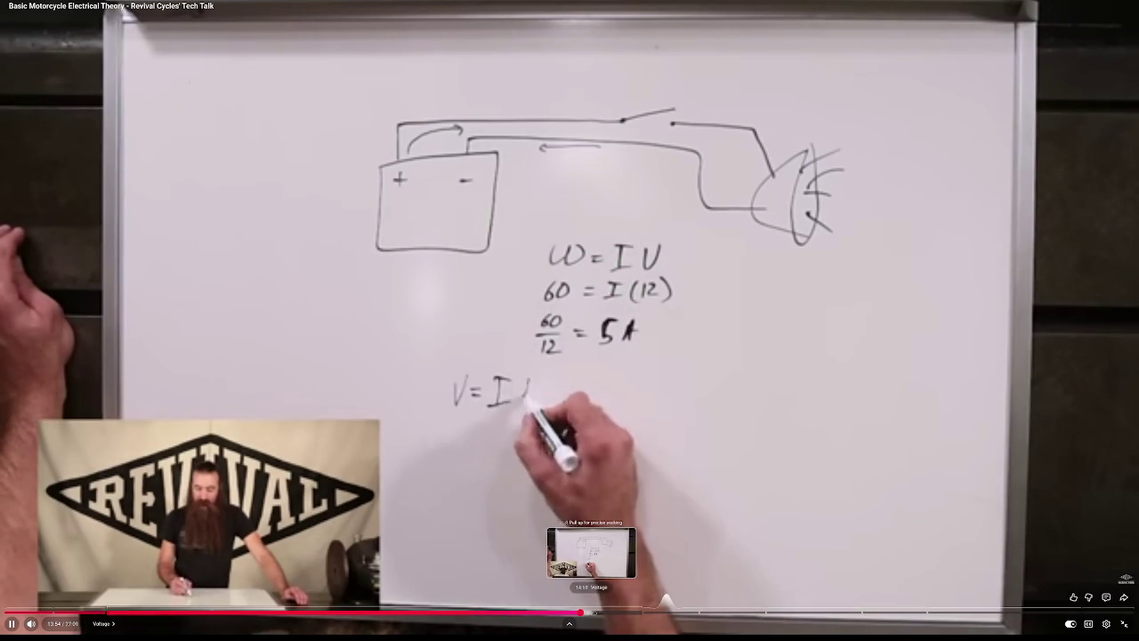
{"action": "left_click", "coordinate": [594, 613]}
{"action": "left_click", "coordinate": [635, 614]}
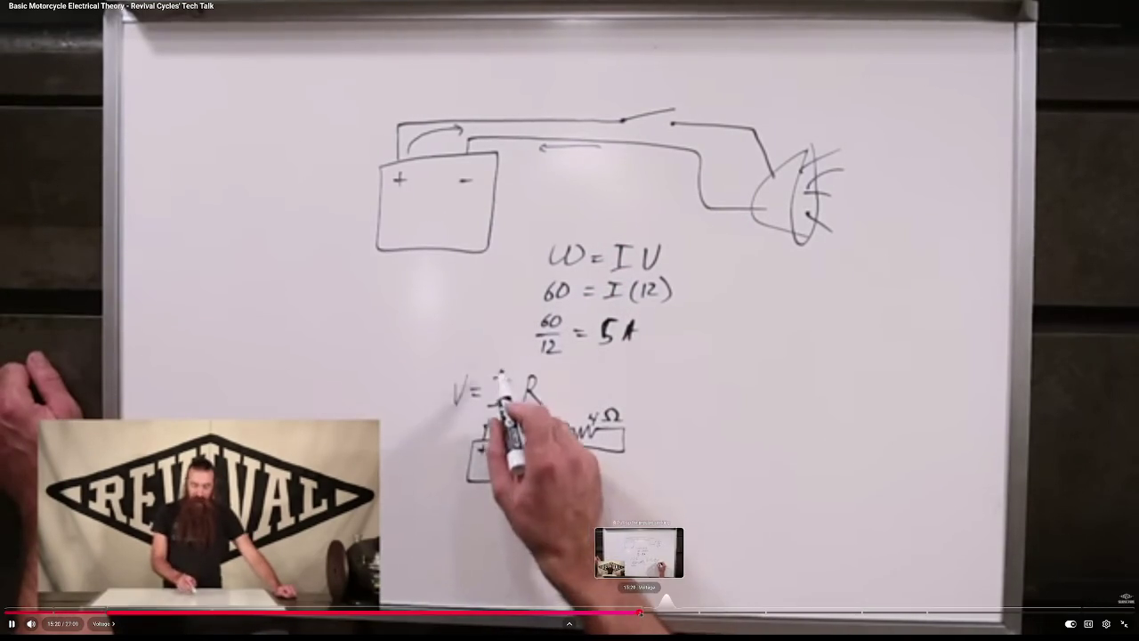
{"action": "left_click", "coordinate": [639, 613]}
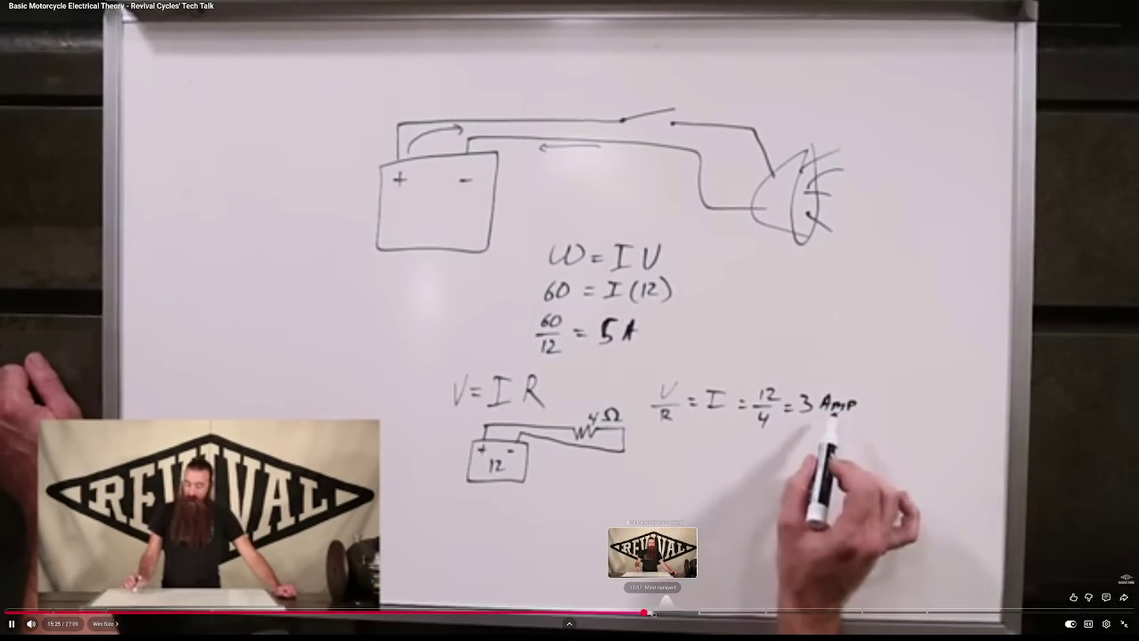
{"action": "left_click", "coordinate": [663, 614]}
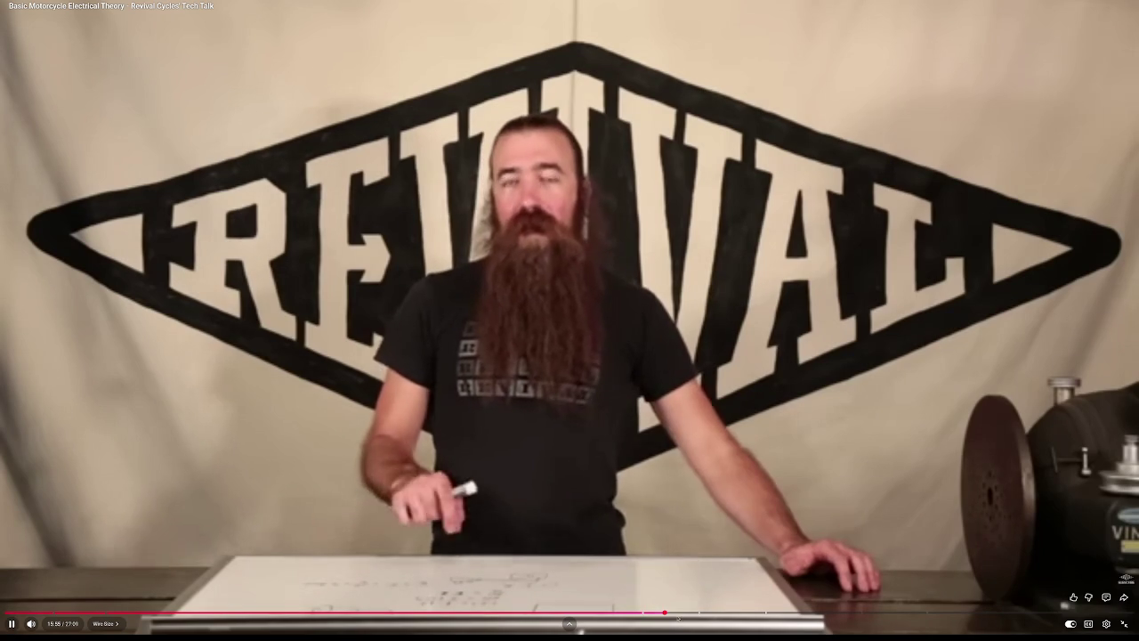
{"action": "left_click", "coordinate": [693, 613]}
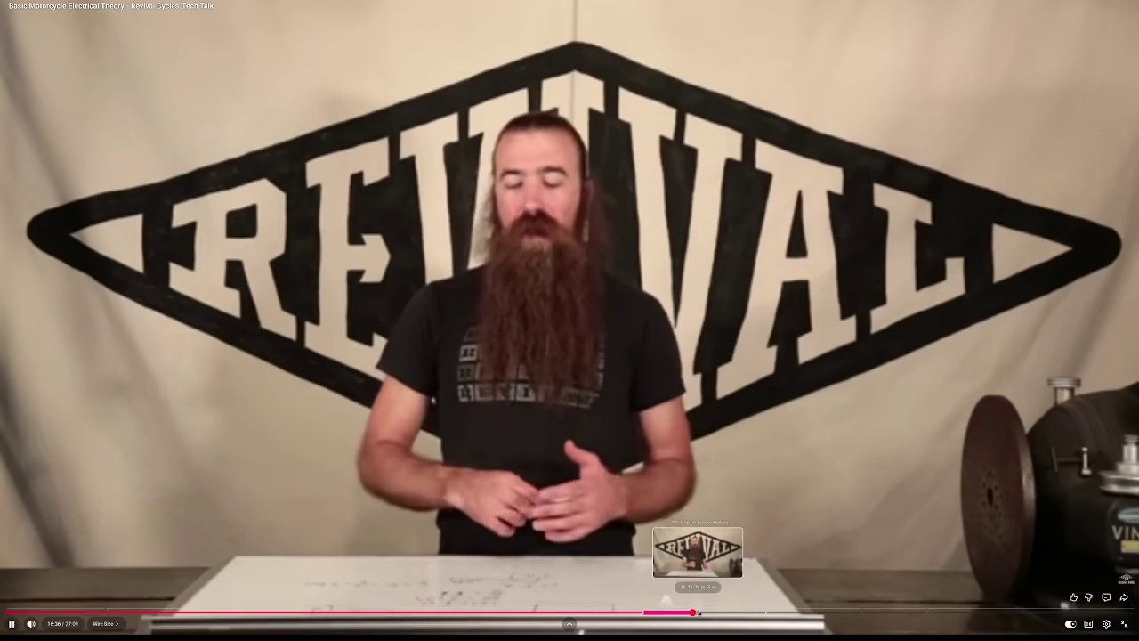
{"action": "left_click", "coordinate": [713, 613]}
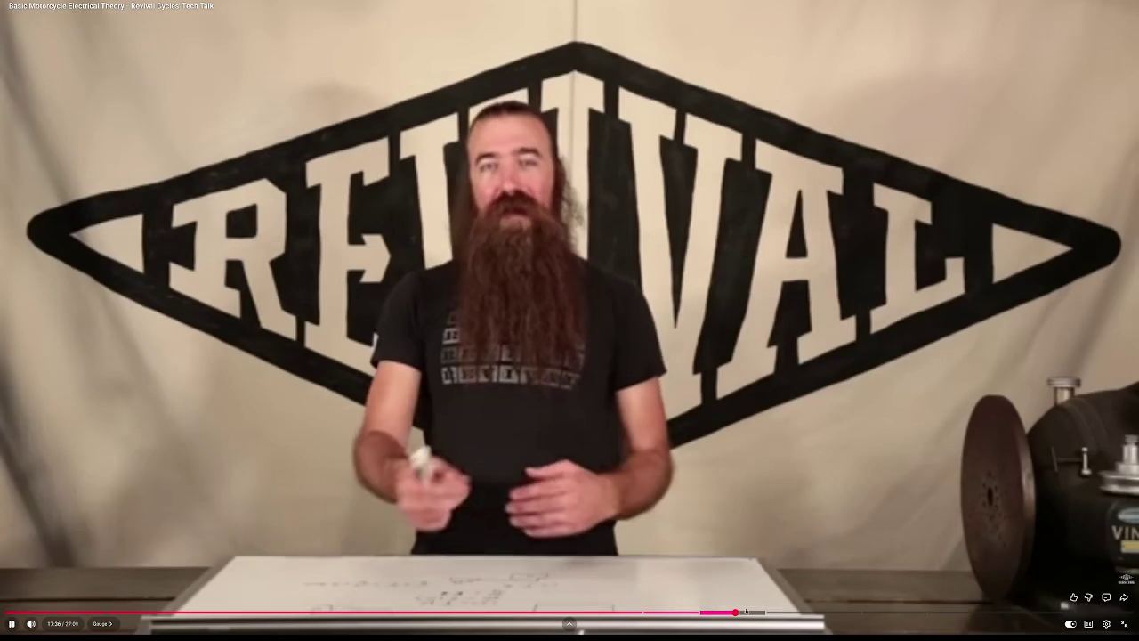
{"action": "left_click", "coordinate": [771, 612]}
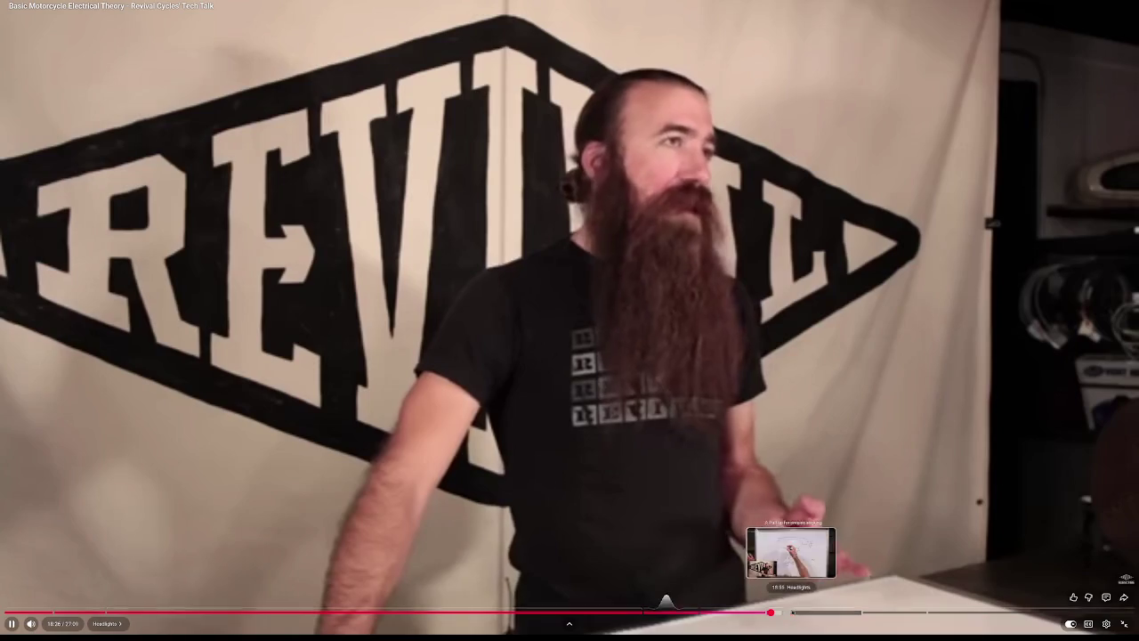
{"action": "left_click", "coordinate": [791, 612]}
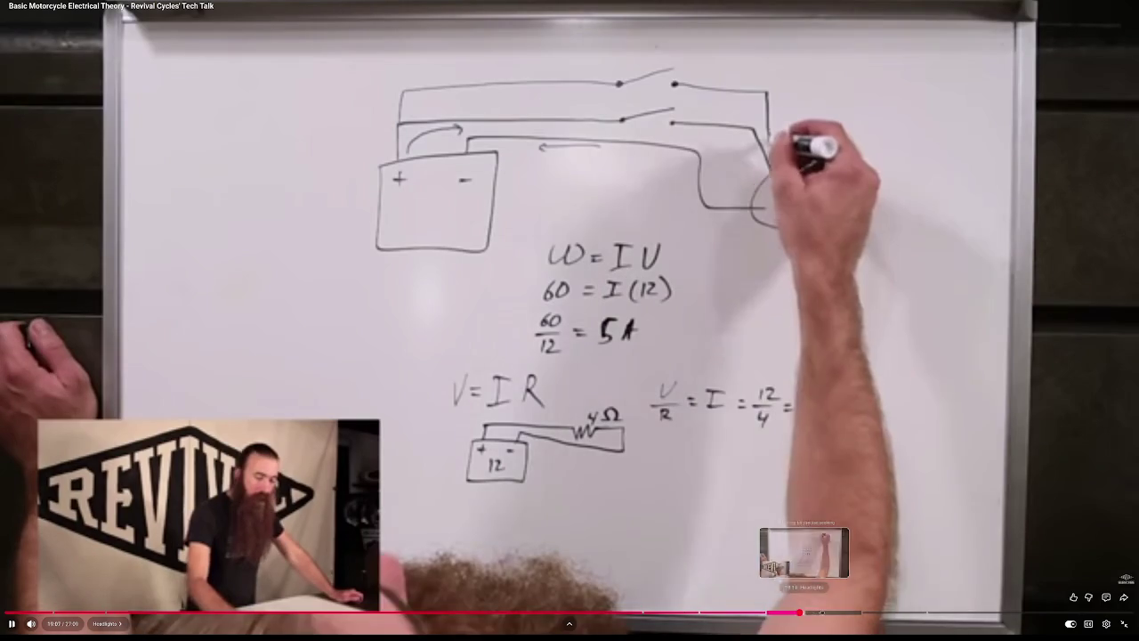
{"action": "left_click", "coordinate": [869, 612]}
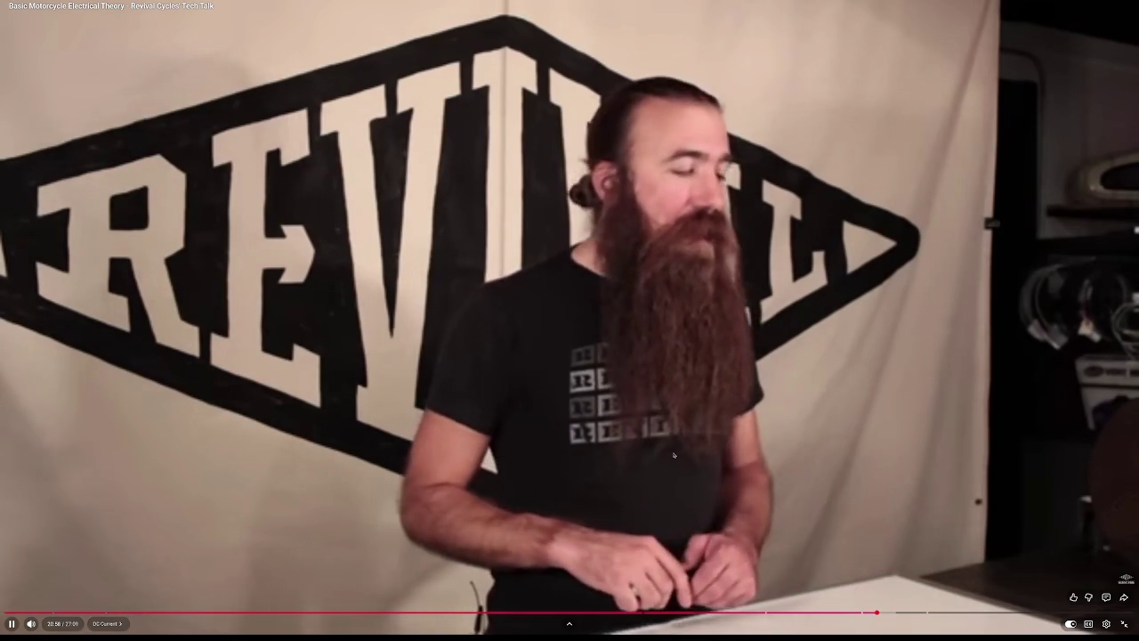
{"action": "key", "text": "Escape"}
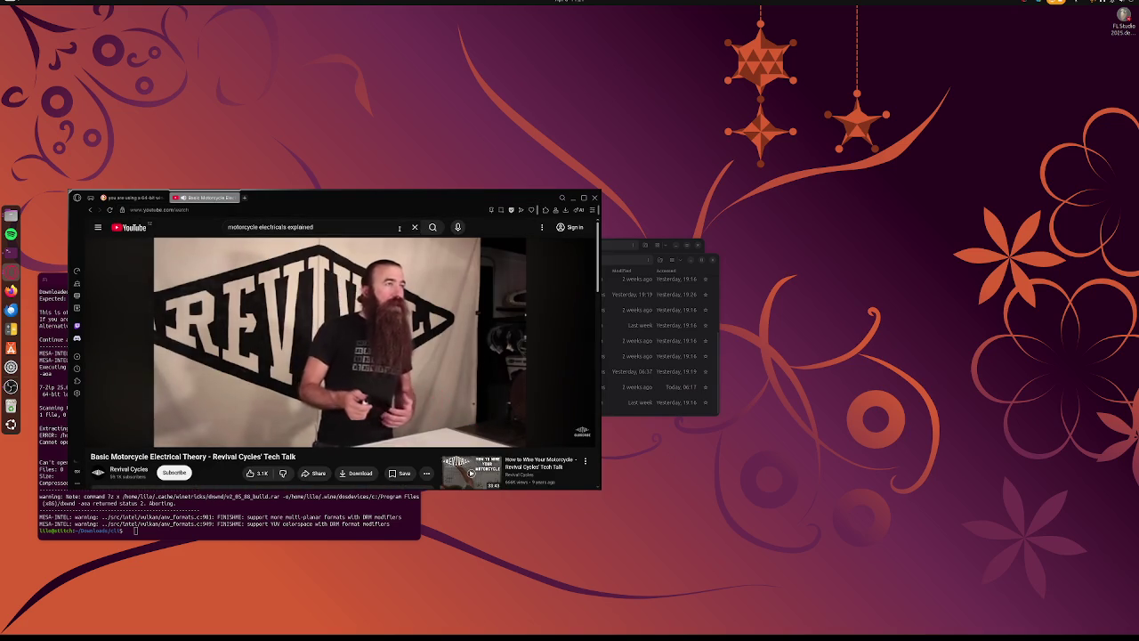
Search YouTube for 'bat goood bike wont turn on' and open the 10 Simple Reasons video
{"action": "left_click", "coordinate": [415, 227]}
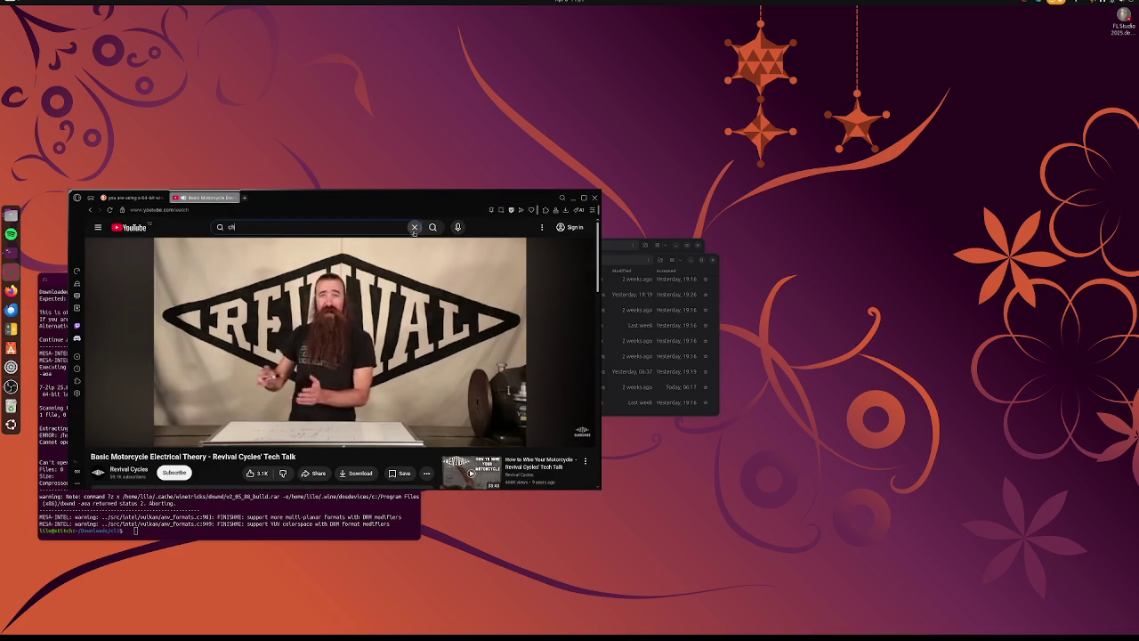
{"action": "left_click", "coordinate": [414, 227]}
{"action": "type", "text": "bat"}
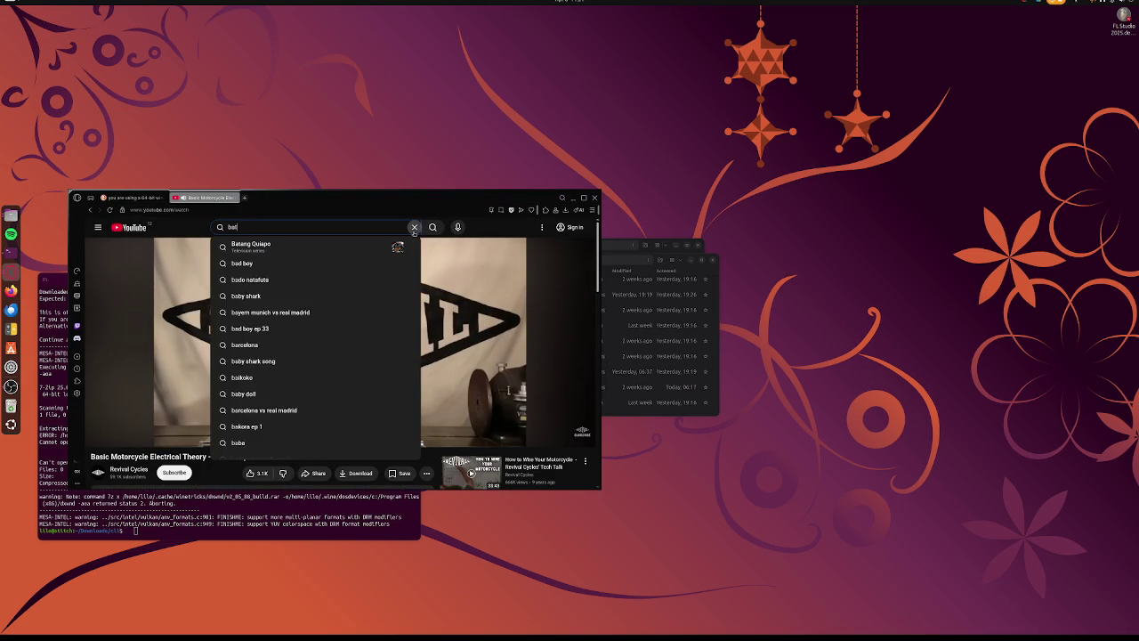
{"action": "type", "text": " goood "}
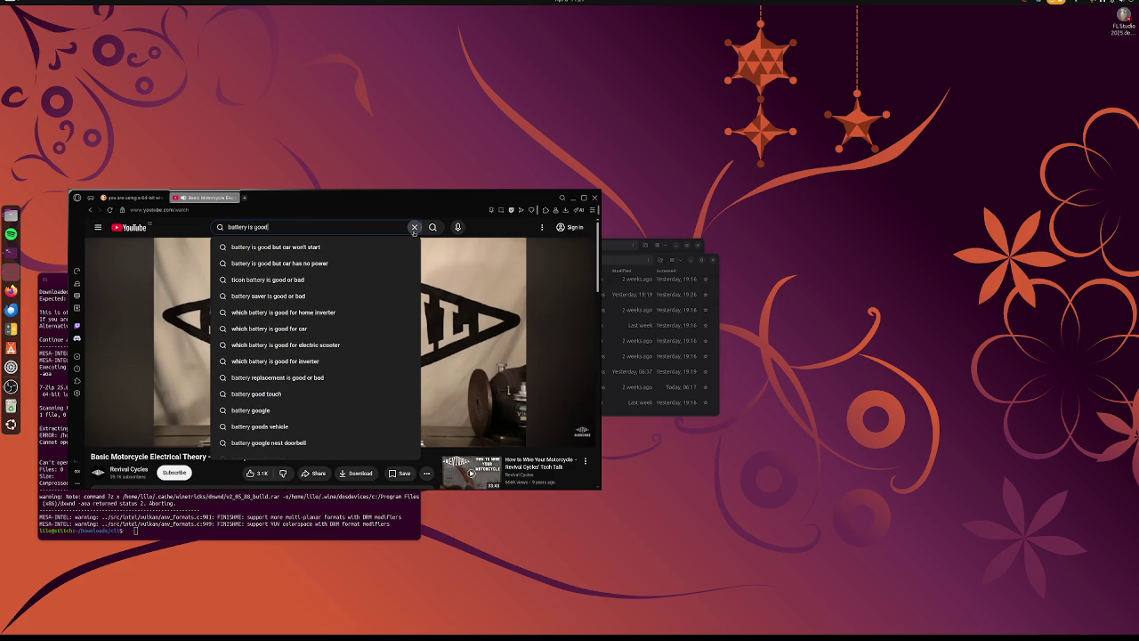
{"action": "type", "text": "bike wo"}
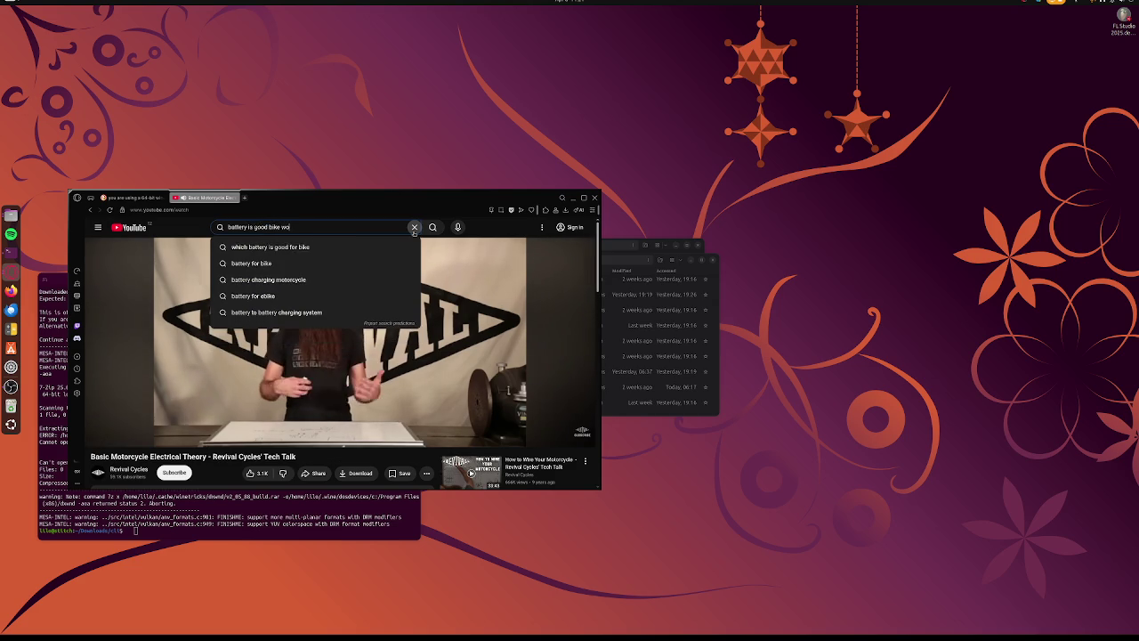
{"action": "type", "text": "nt turn on"}
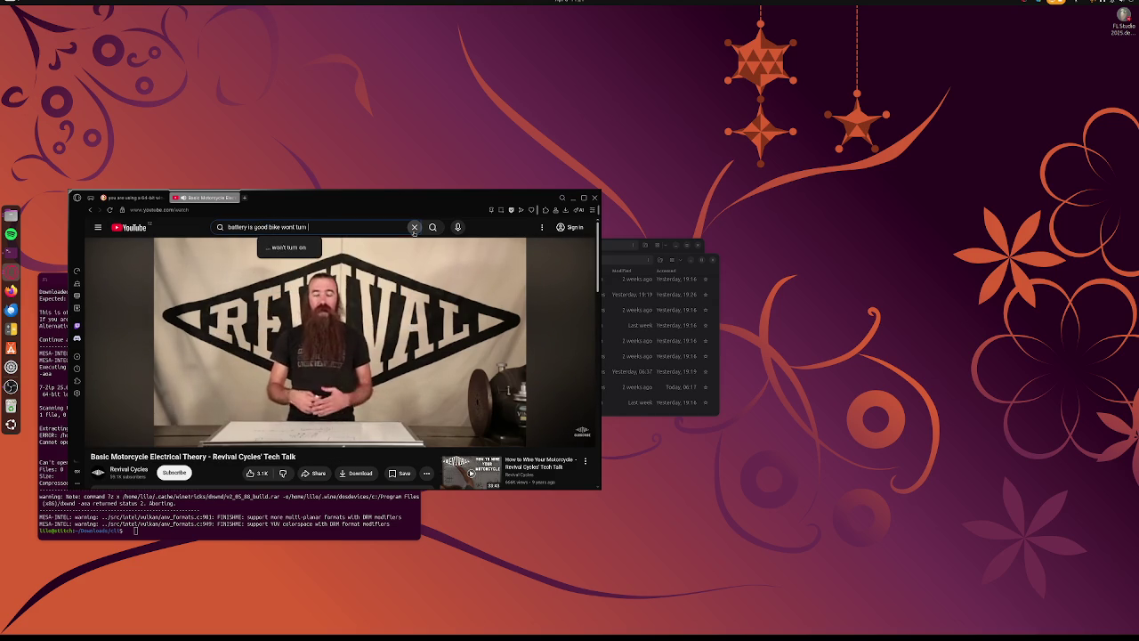
{"action": "key", "text": "Return"}
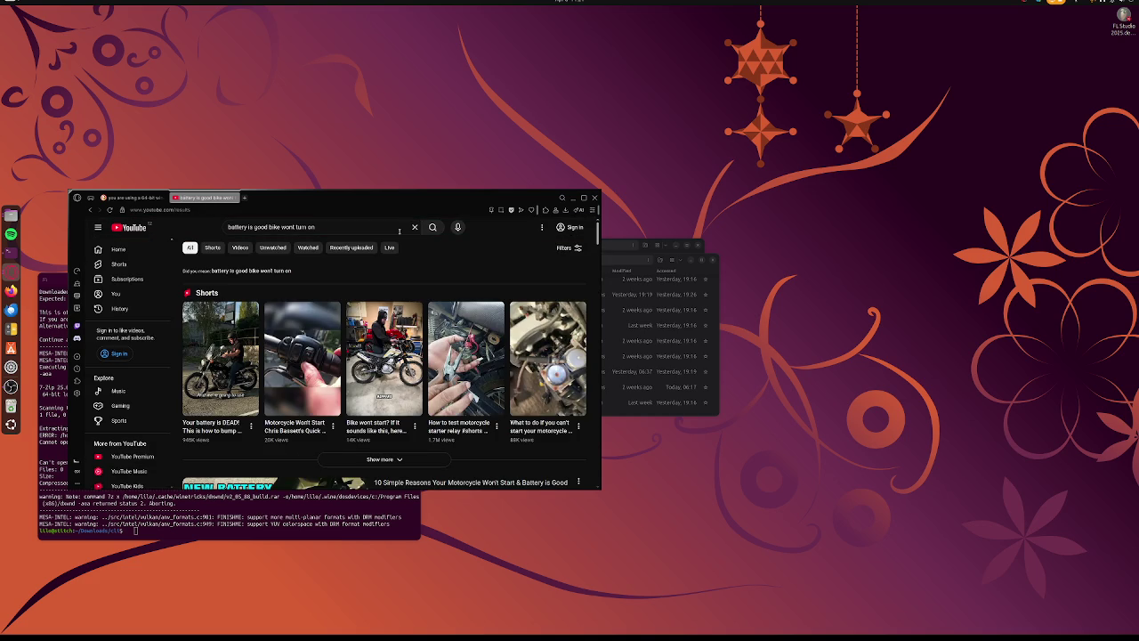
{"action": "scroll", "coordinate": [392, 312], "scroll_direction": "down", "scroll_amount": 3}
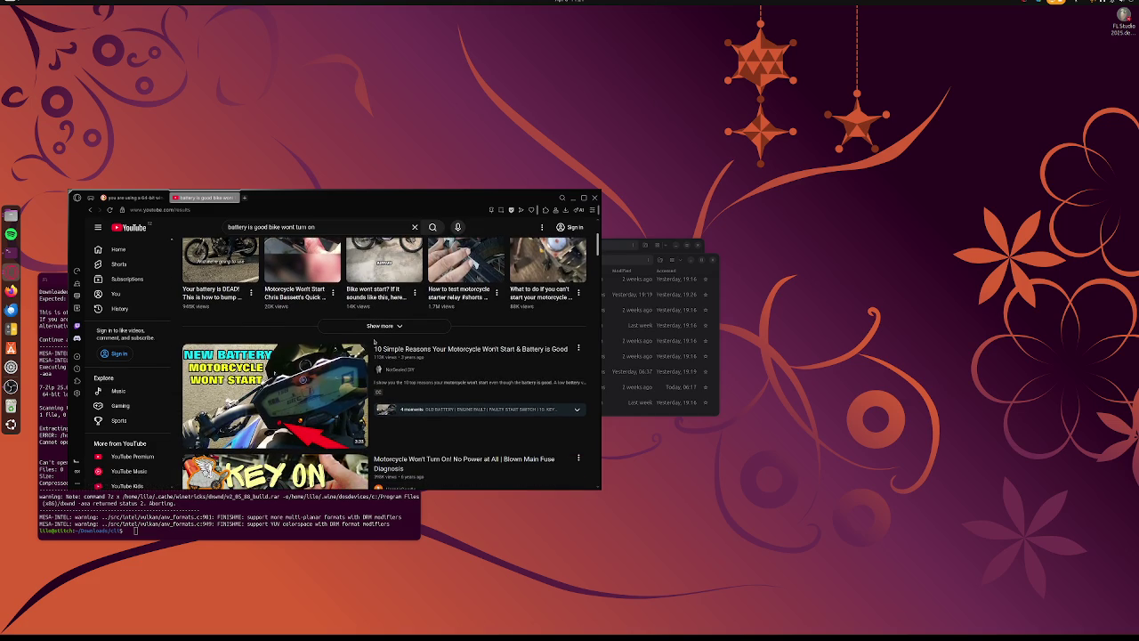
{"action": "left_click", "coordinate": [313, 401]}
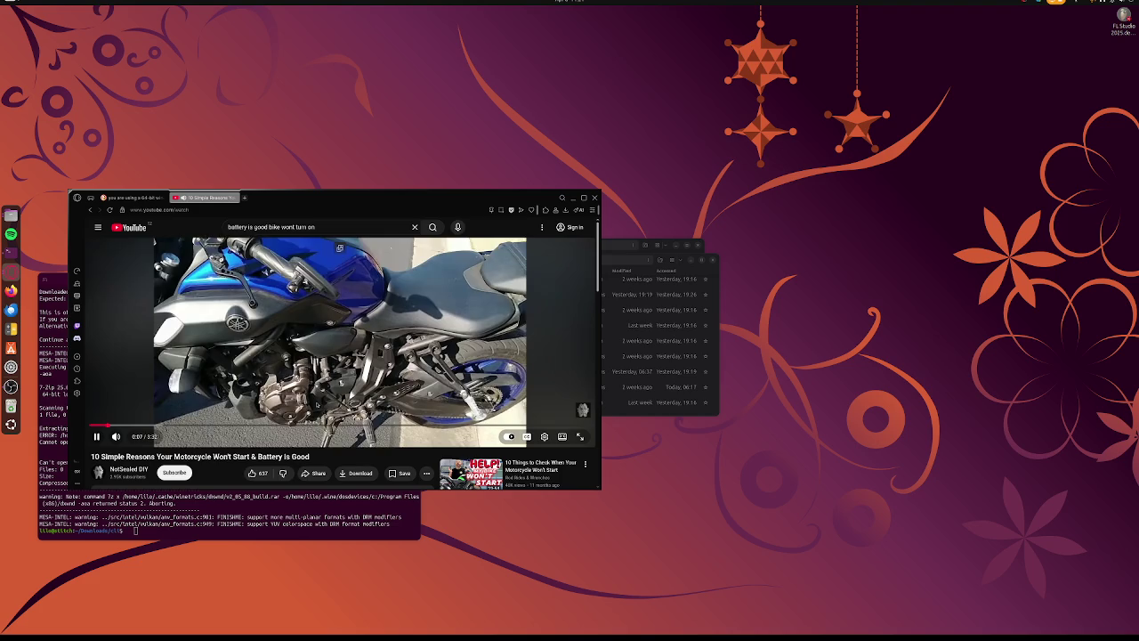
Briefly watch fullscreen, go back to the results, and expand the small player to its watch page
{"action": "double_click", "coordinate": [306, 323]}
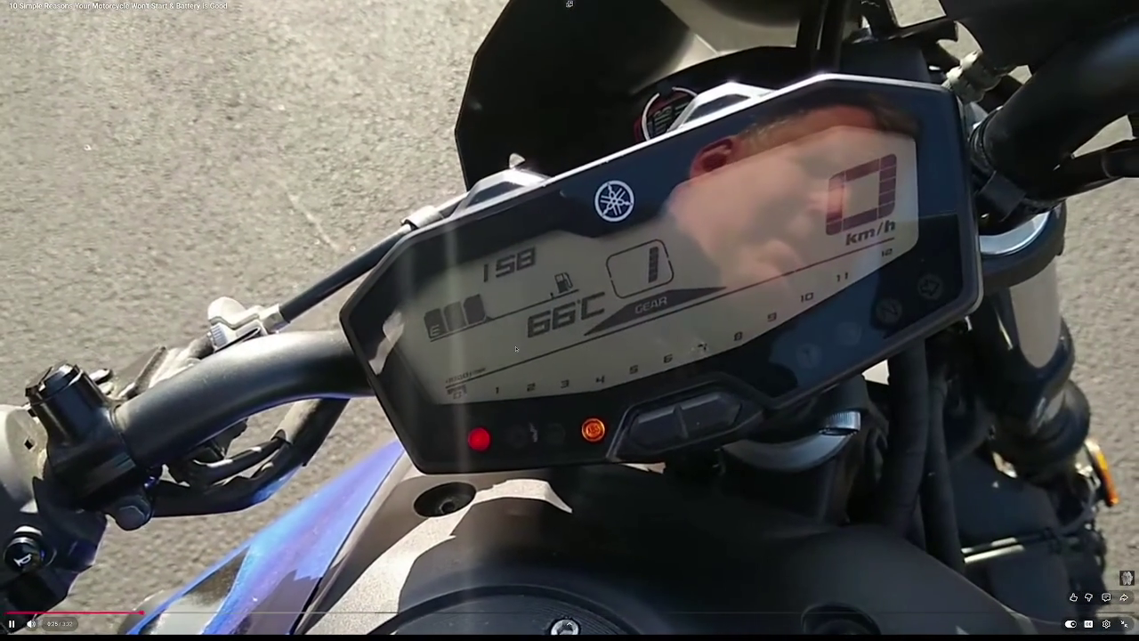
{"action": "key", "text": "Escape"}
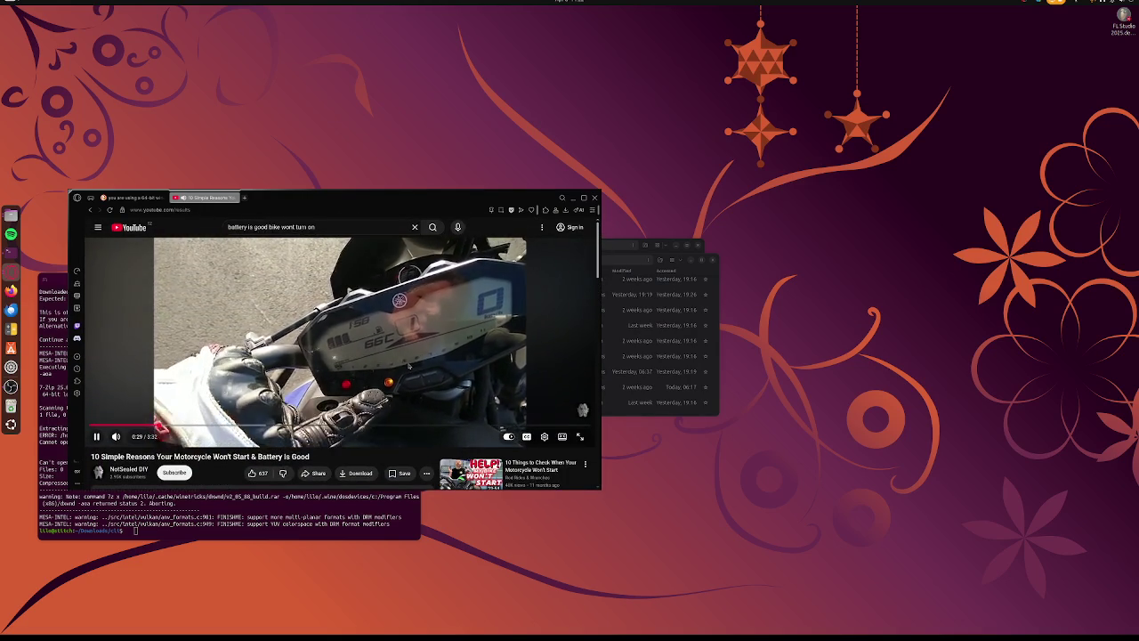
{"action": "key", "text": "alt+Left"}
{"action": "scroll", "coordinate": [377, 378], "scroll_direction": "down", "scroll_amount": 3}
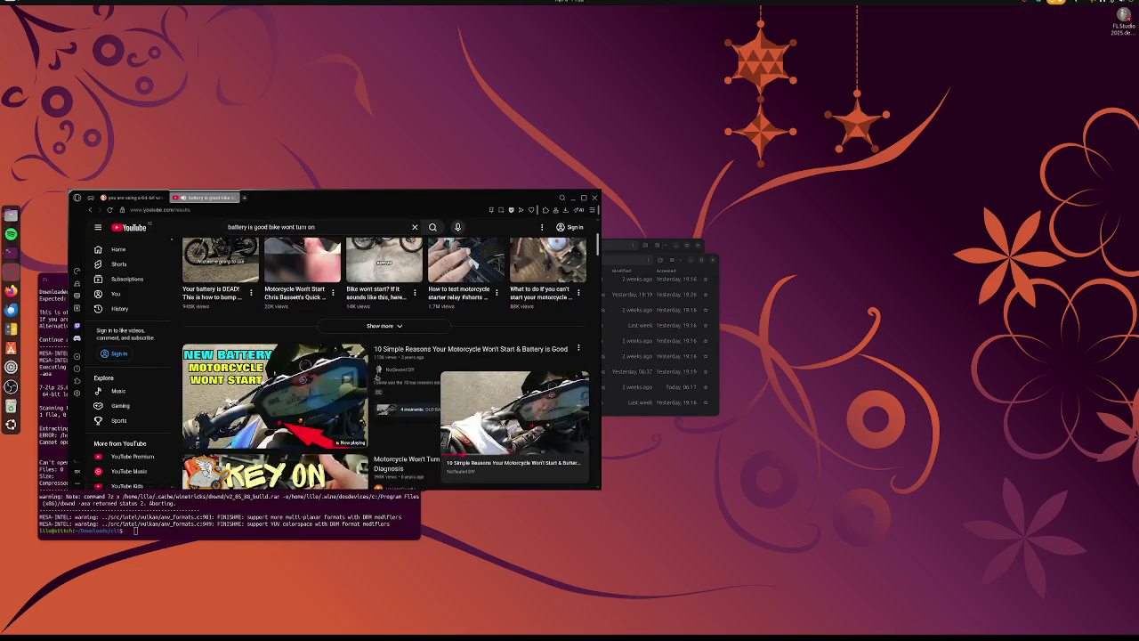
{"action": "scroll", "coordinate": [377, 378], "scroll_direction": "down", "scroll_amount": 4}
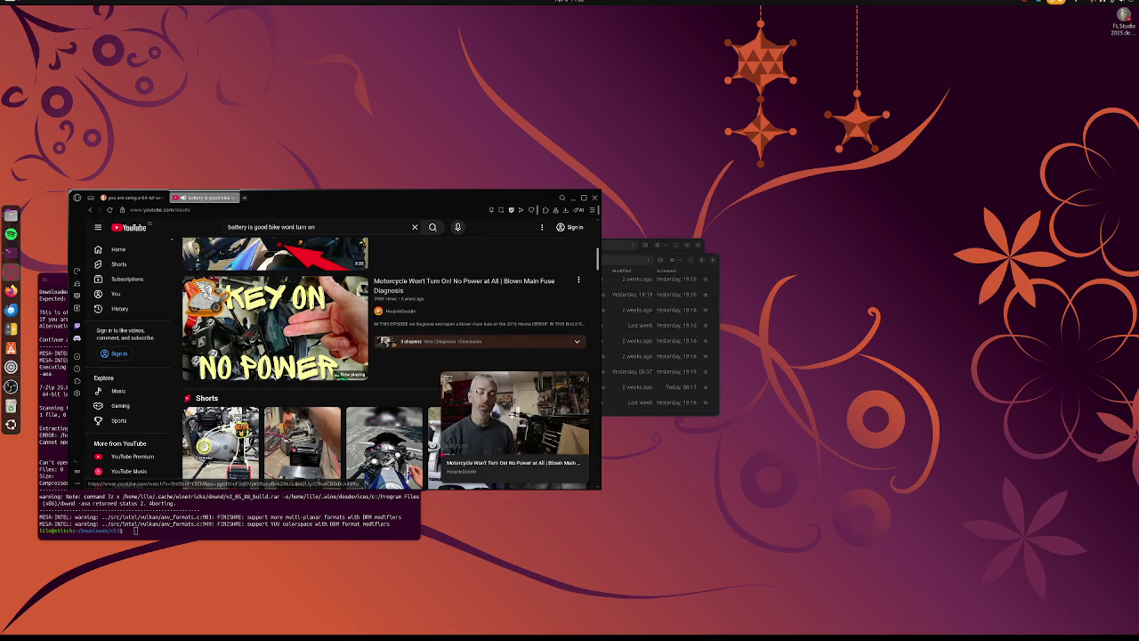
{"action": "left_click", "coordinate": [448, 379]}
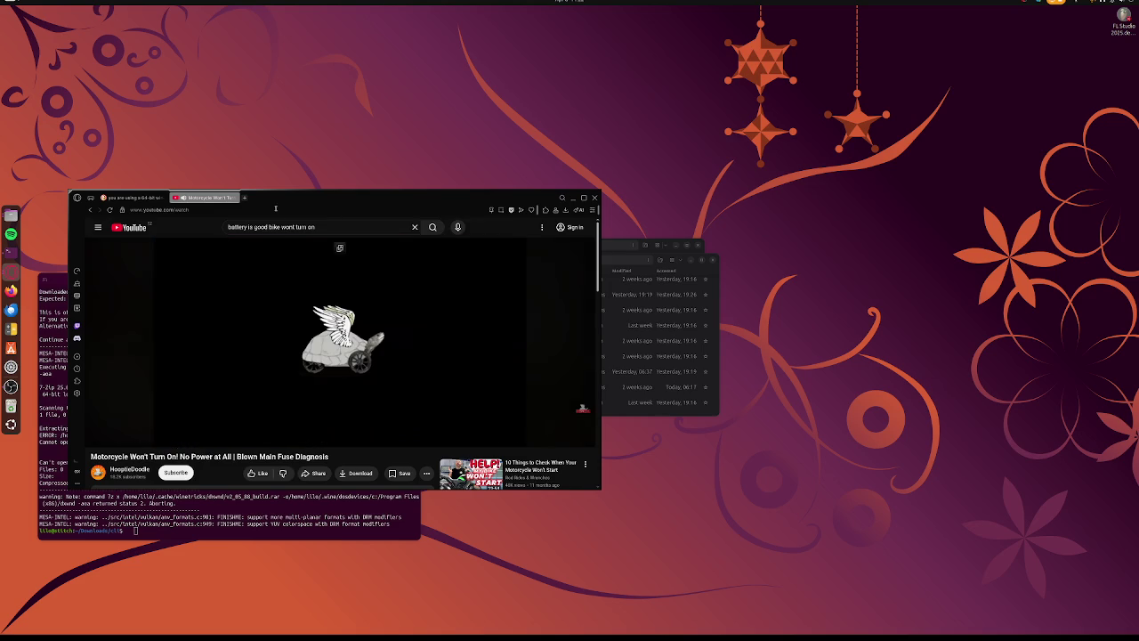
Open a new Speed Dial tab with the blown main fuse video floating, then pause it
{"action": "left_click", "coordinate": [245, 197]}
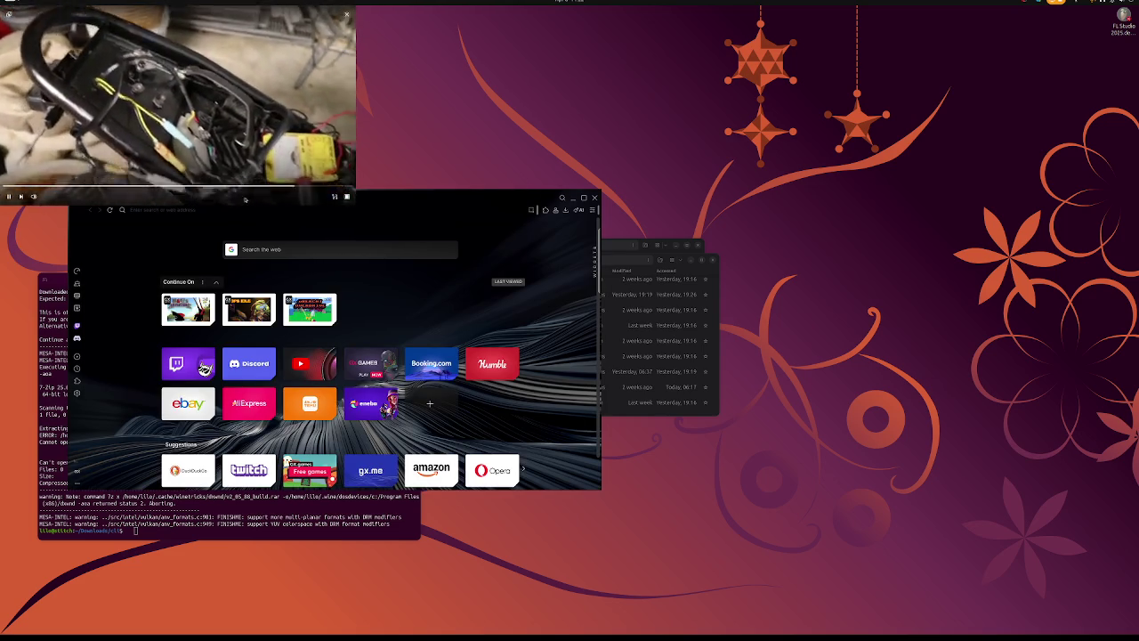
{"action": "key", "text": "space"}
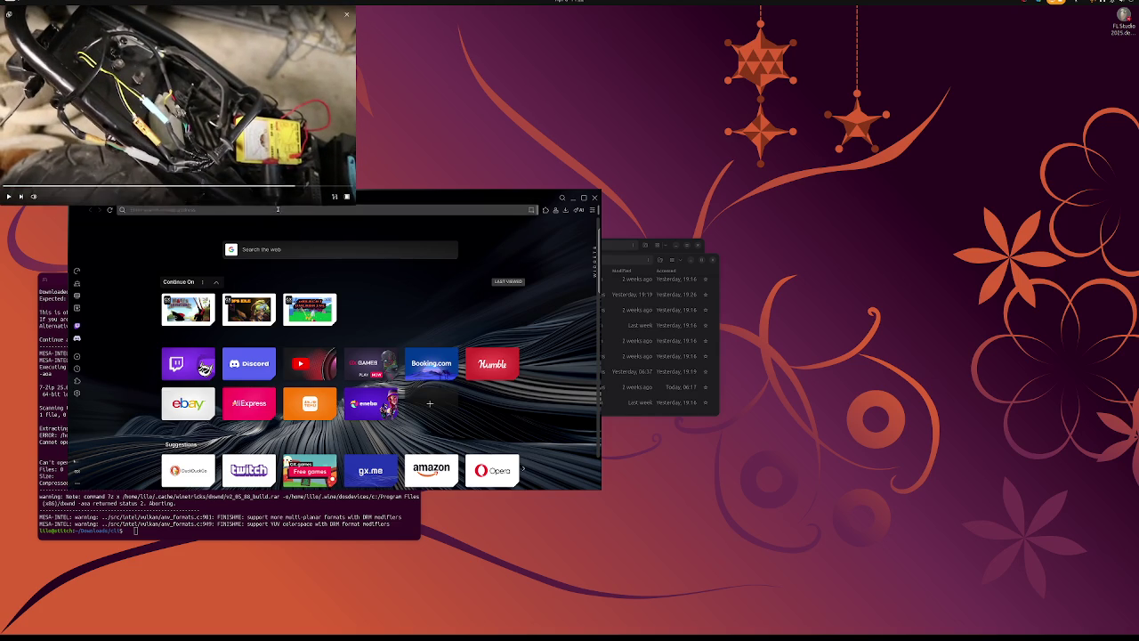
{"action": "left_click", "coordinate": [278, 209]}
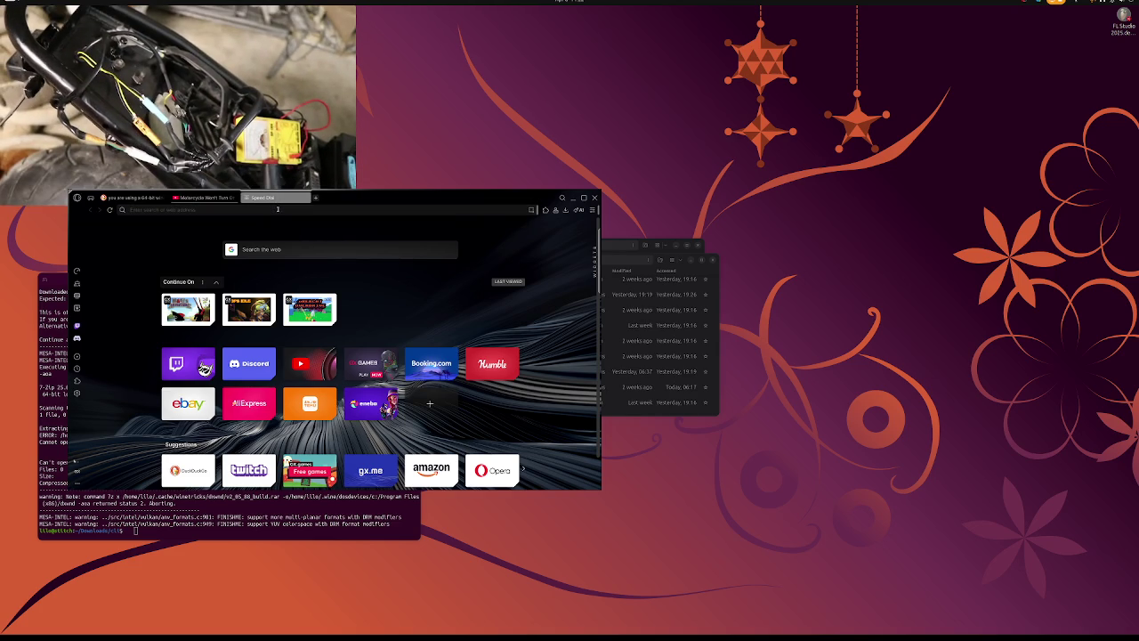
{"action": "type", "text": "how"}
{"action": "type", "text": "know"}
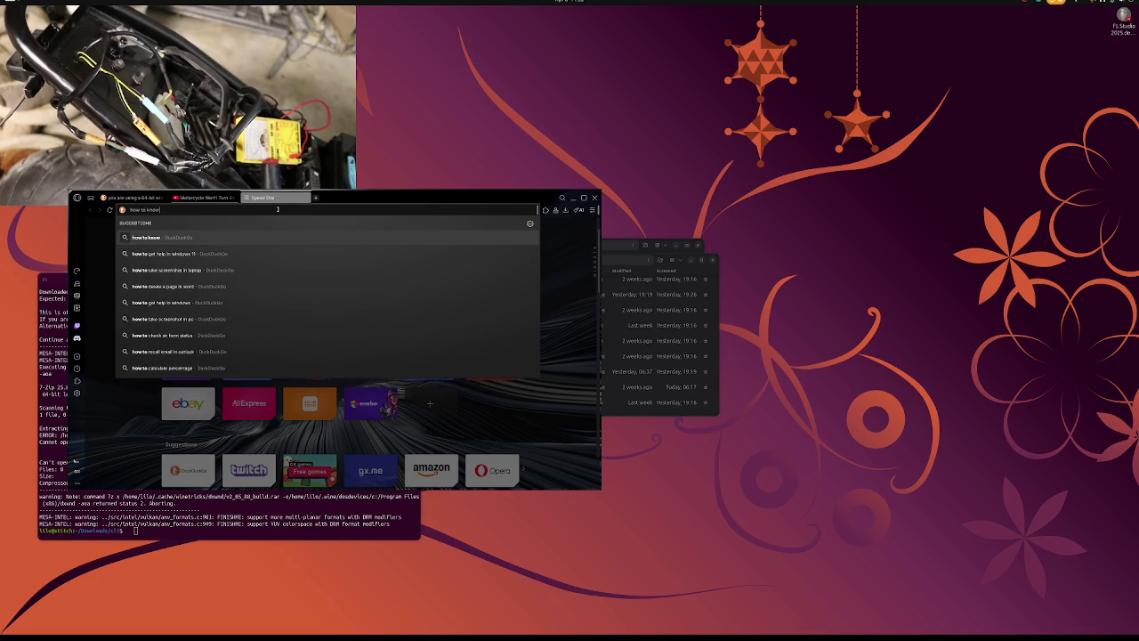
{"action": "type", "text": " a blow"}
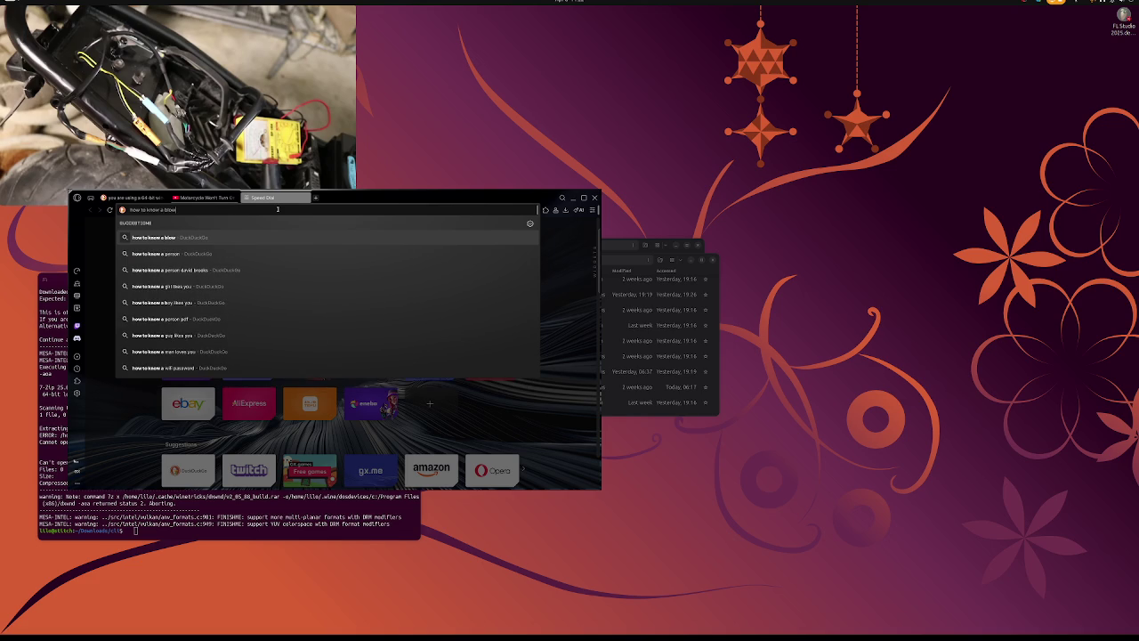
{"action": "type", "text": "fusre"}
{"action": "key", "text": "Return"}
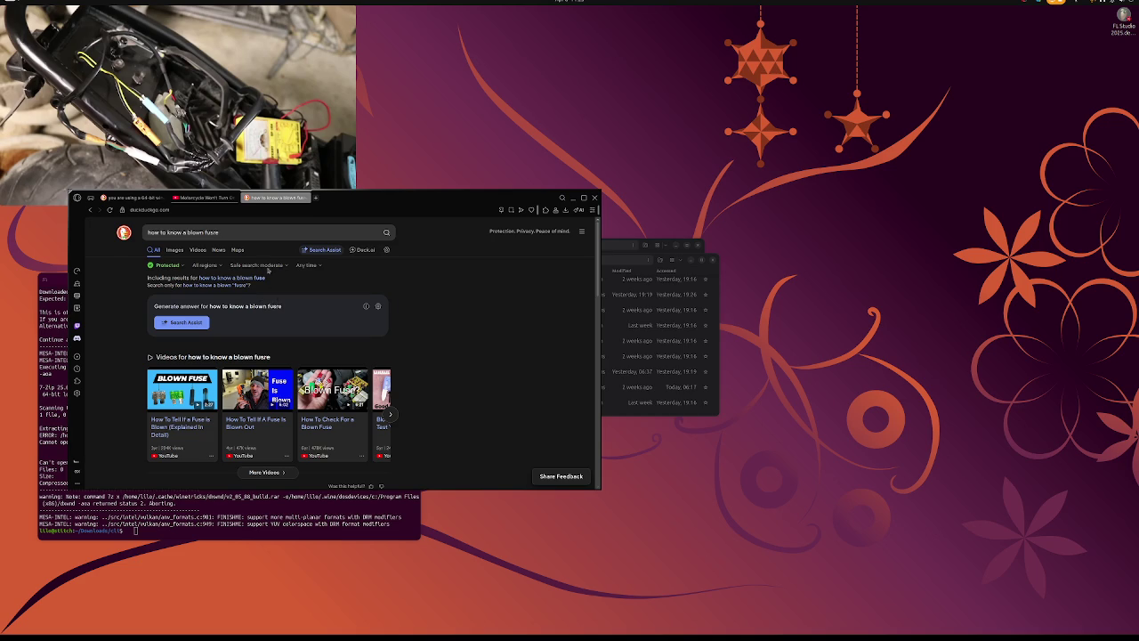
{"action": "mouse_move", "coordinate": [228, 104]}
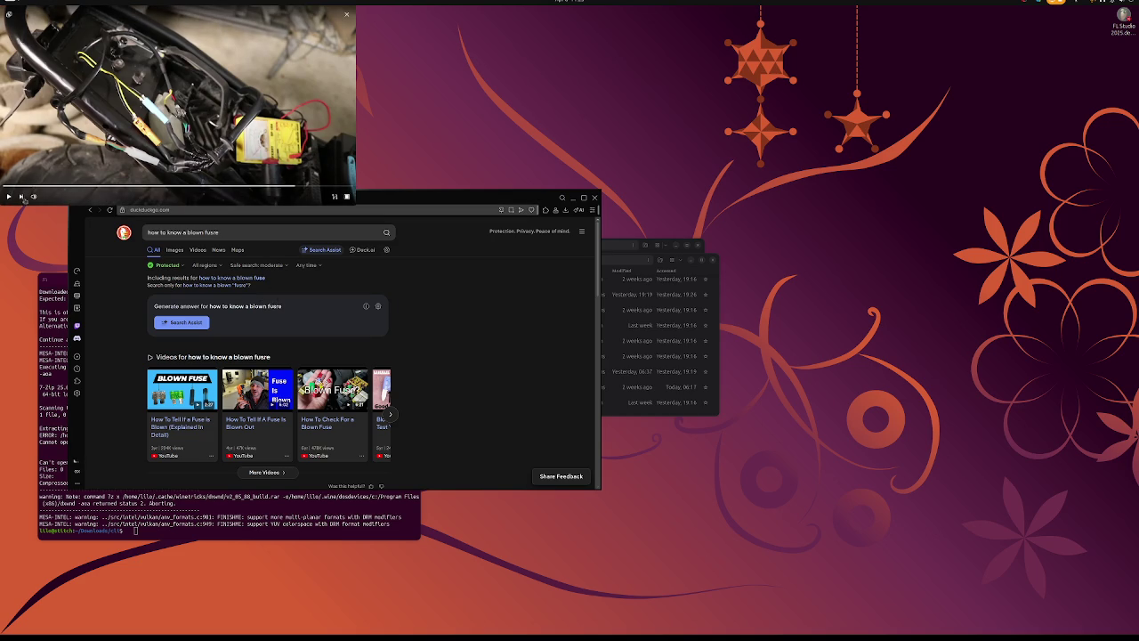
{"action": "mouse_move", "coordinate": [37, 193]}
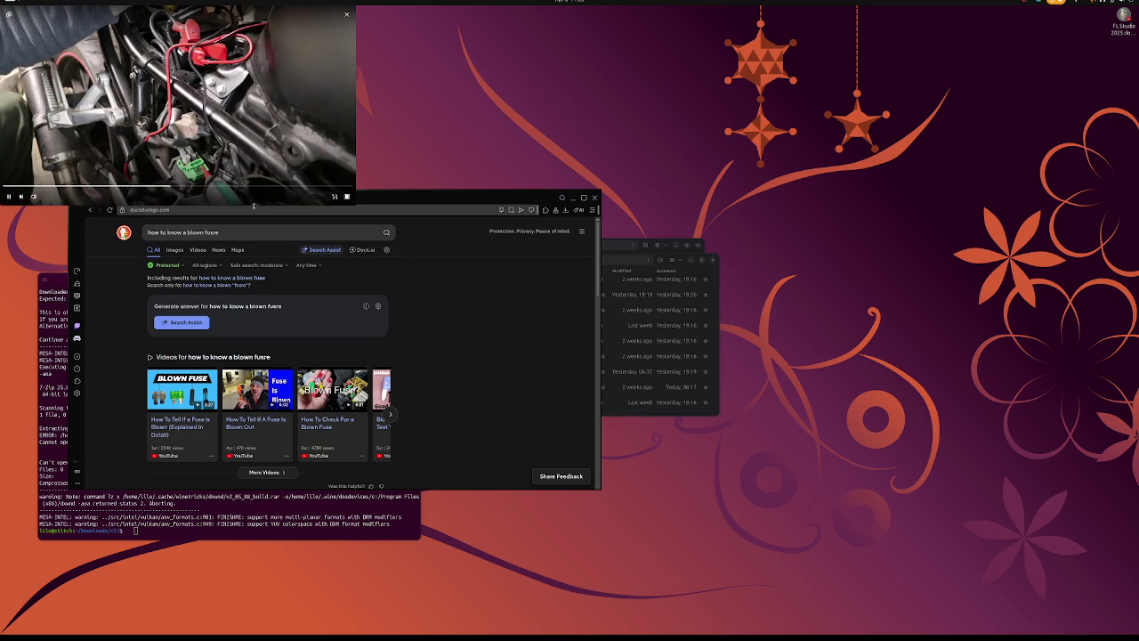
{"action": "left_click", "coordinate": [90, 197]}
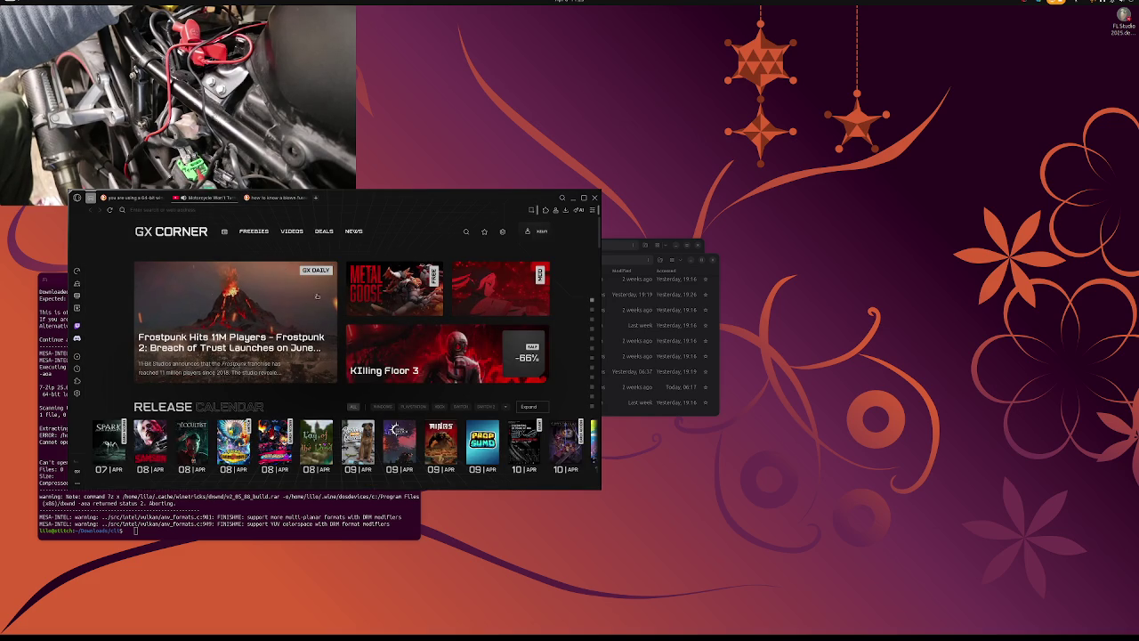
Switch back to the blown main fuse video window with Alt+Tab
{"action": "scroll", "coordinate": [383, 306], "scroll_direction": "down", "scroll_amount": 3}
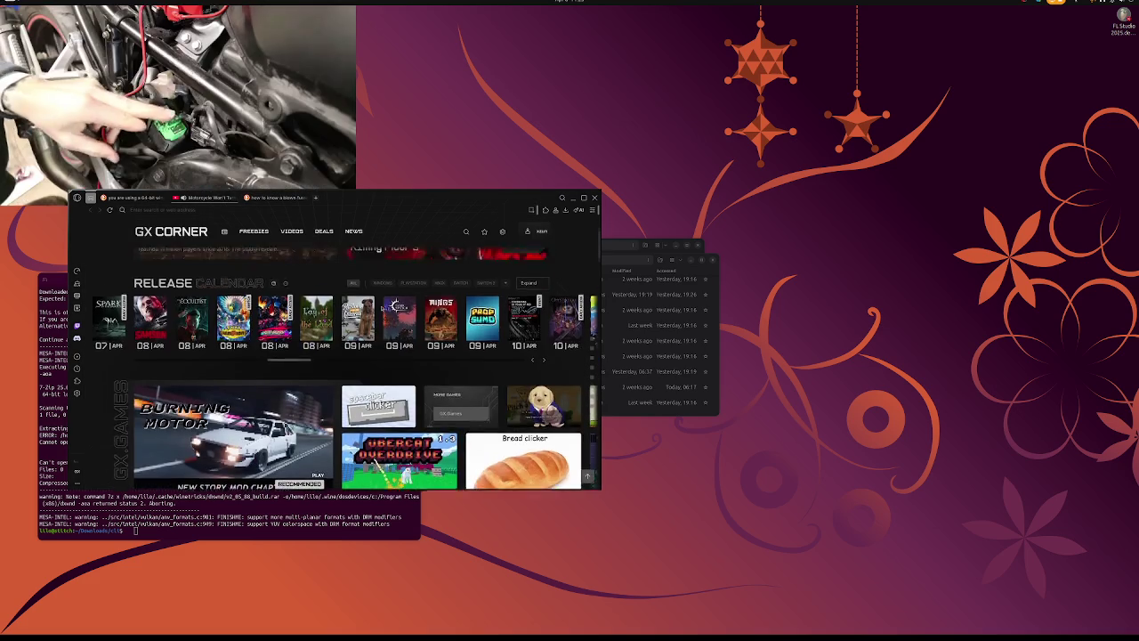
{"action": "scroll", "coordinate": [383, 306], "scroll_direction": "up", "scroll_amount": 3}
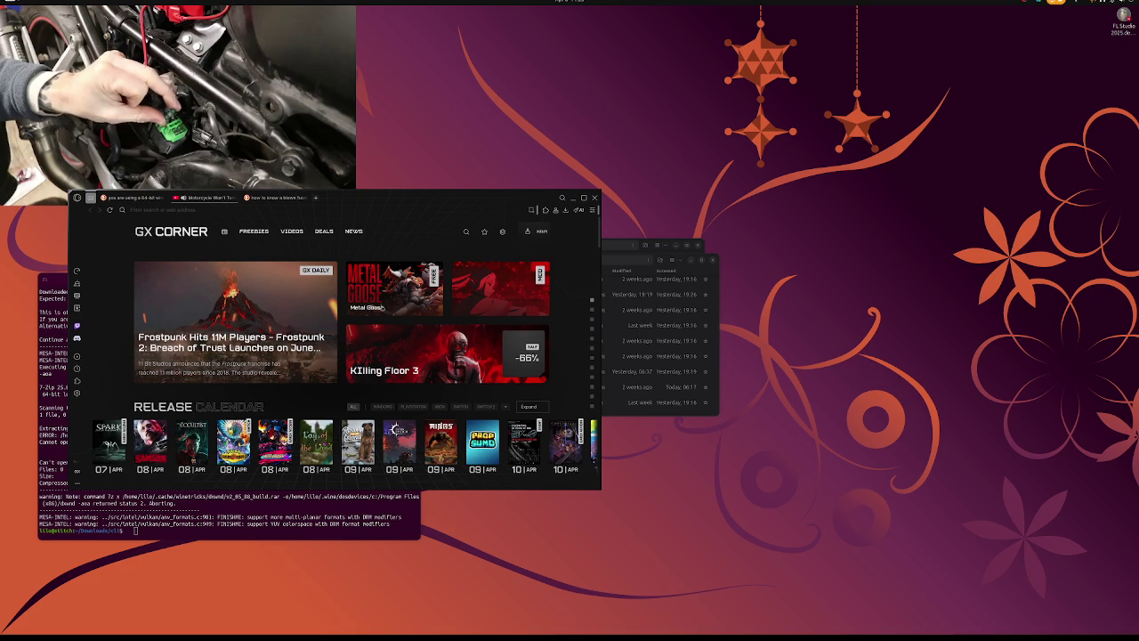
{"action": "key", "text": "alt+Tab"}
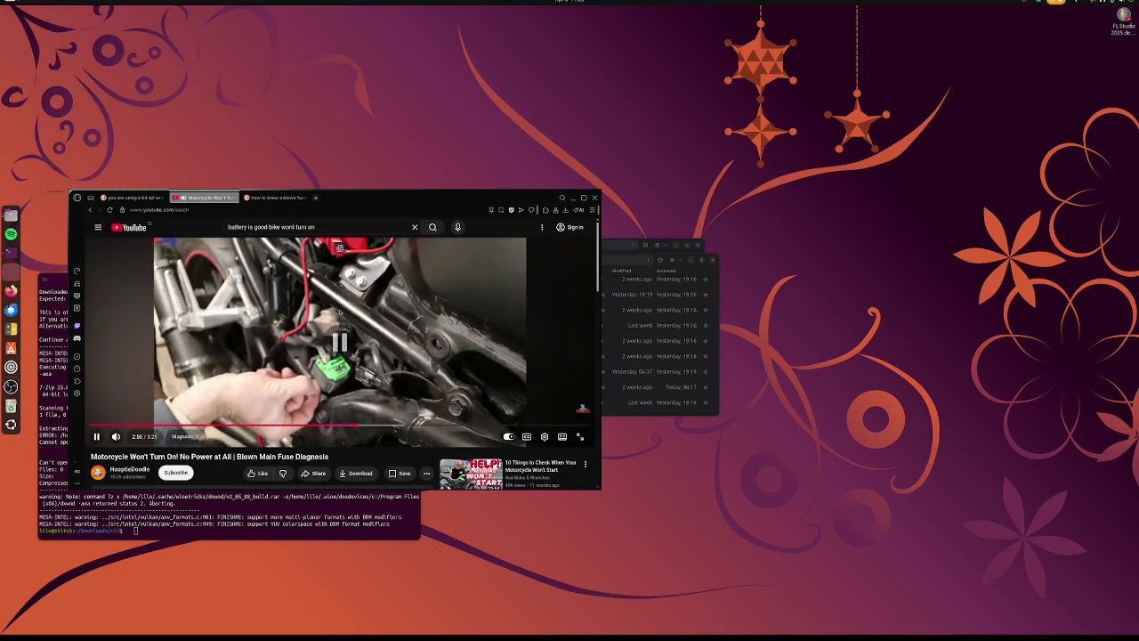
Watch the fuse video fullscreen and rewind it to around 1:51
{"action": "double_click", "coordinate": [365, 290]}
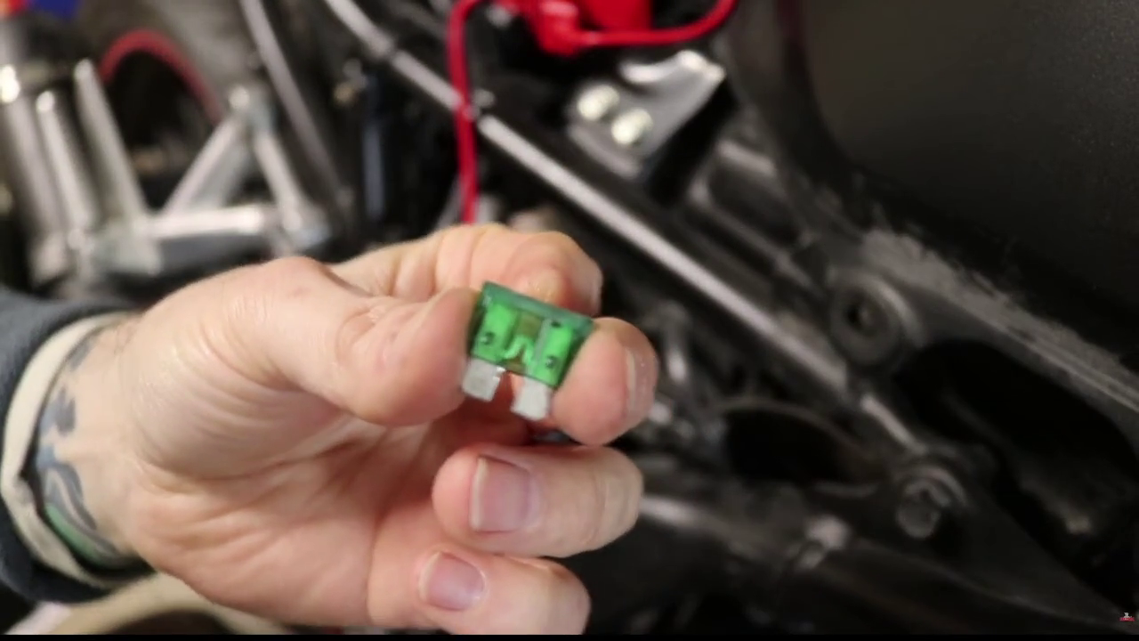
{"action": "mouse_move", "coordinate": [341, 310]}
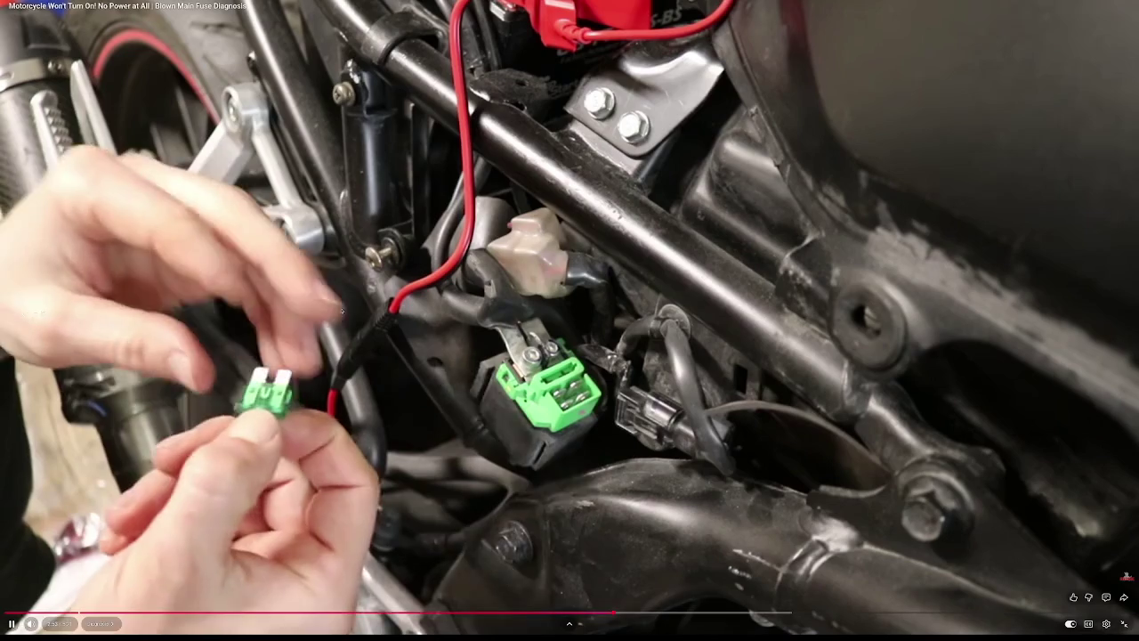
{"action": "key", "text": "Left"}
{"action": "key", "text": "Left"}
{"action": "key", "text": "Left"}
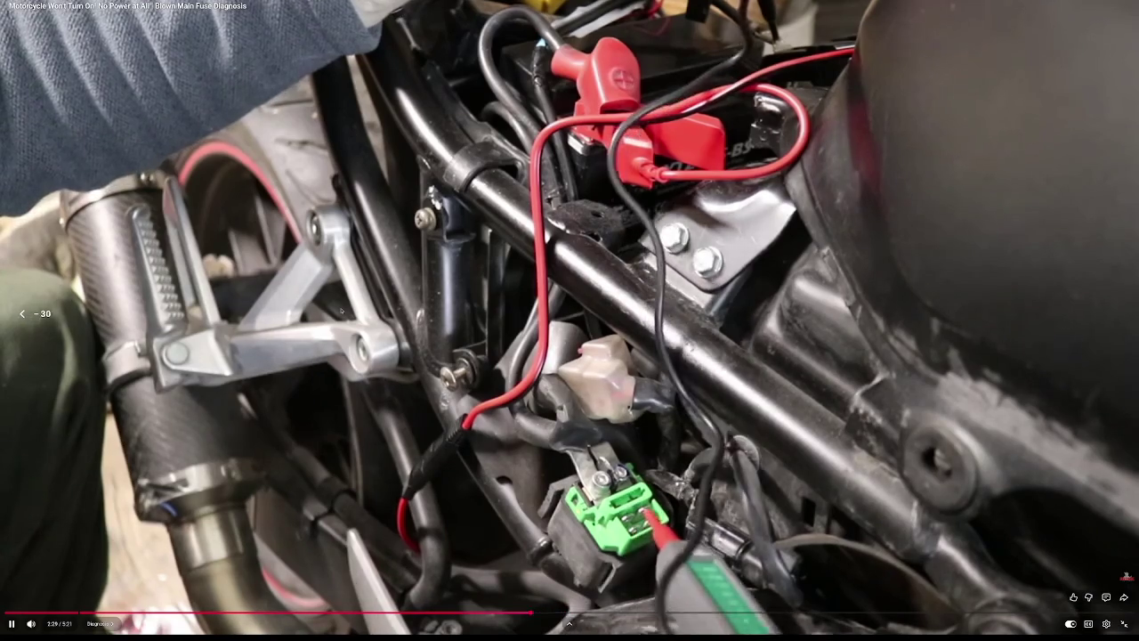
{"action": "key", "text": "Left"}
{"action": "key", "text": "Left"}
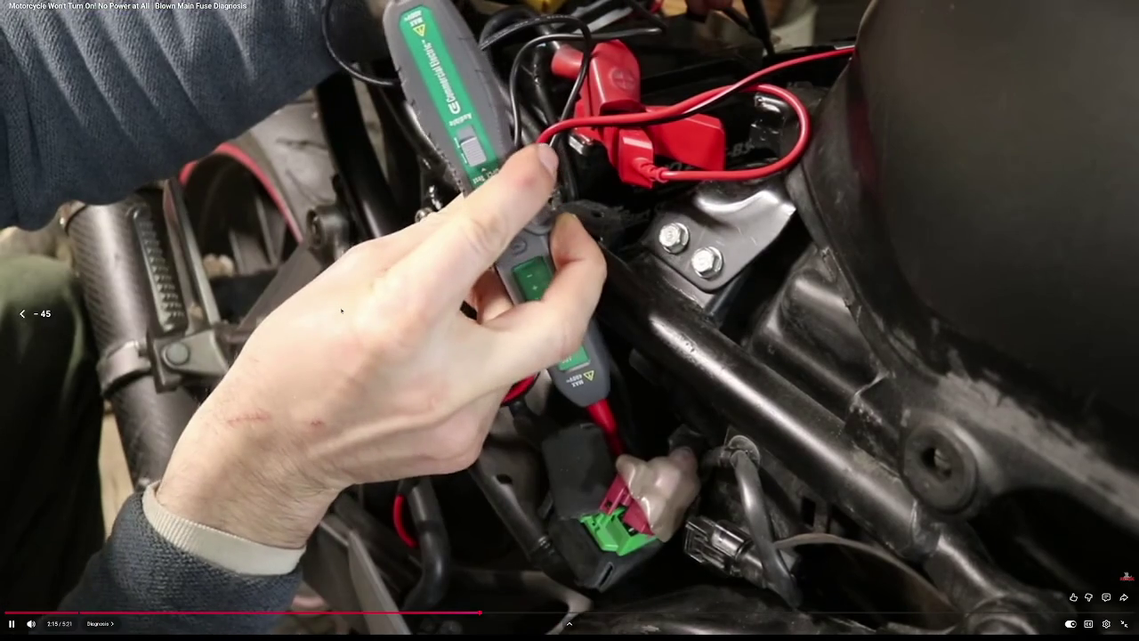
{"action": "key", "text": "Left"}
{"action": "key", "text": "Left"}
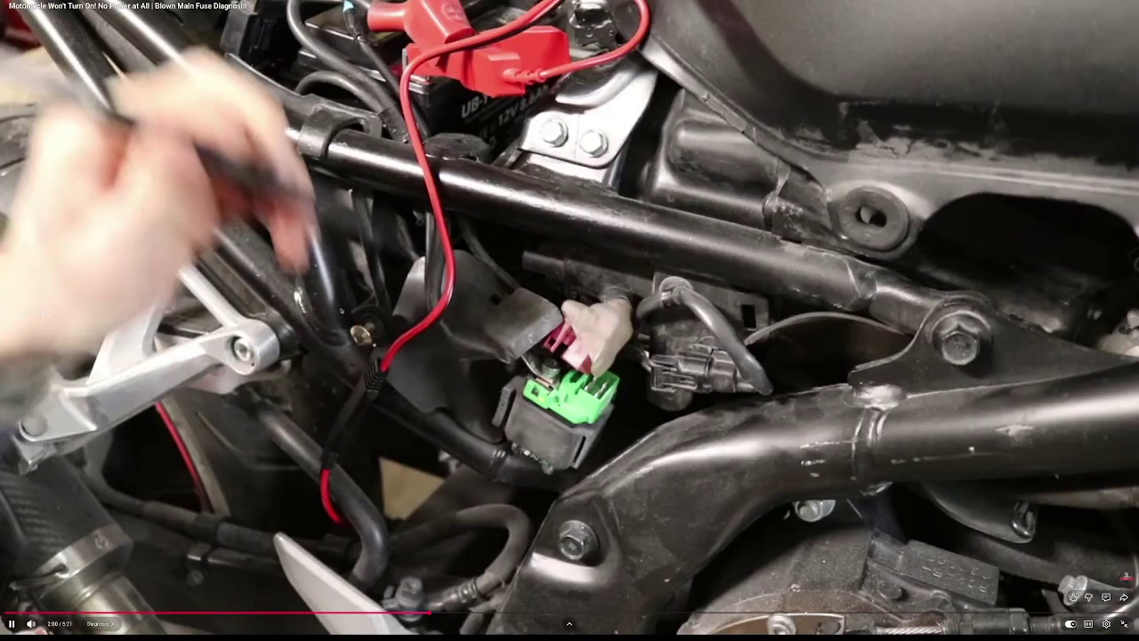
{"action": "key", "text": "Left"}
{"action": "key", "text": "Left"}
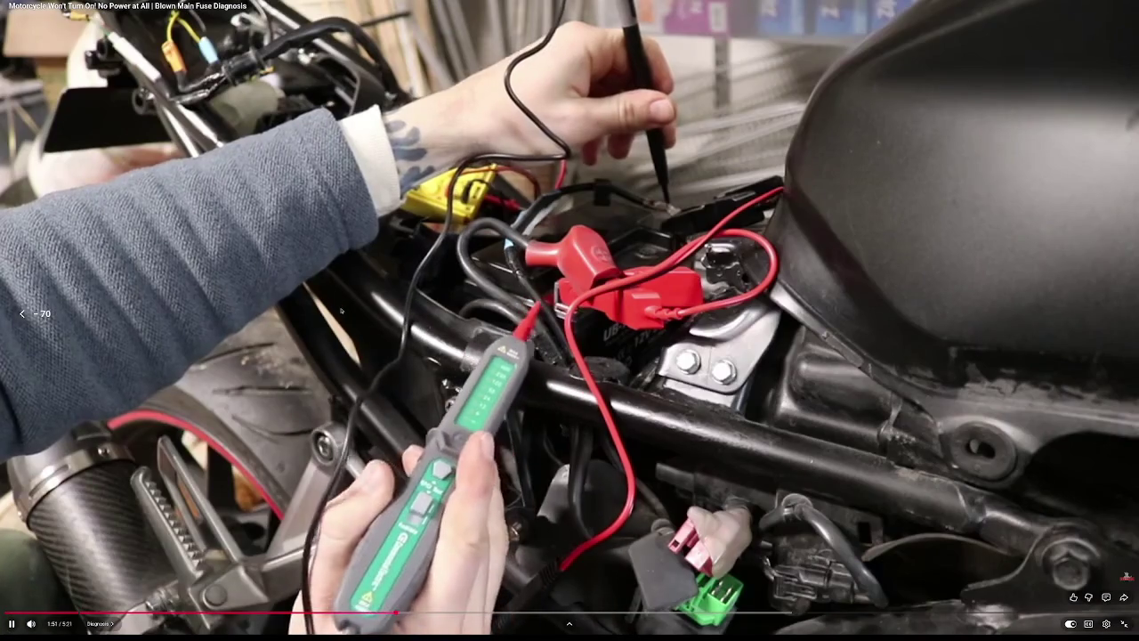
{"action": "key", "text": "Left"}
{"action": "key", "text": "Left"}
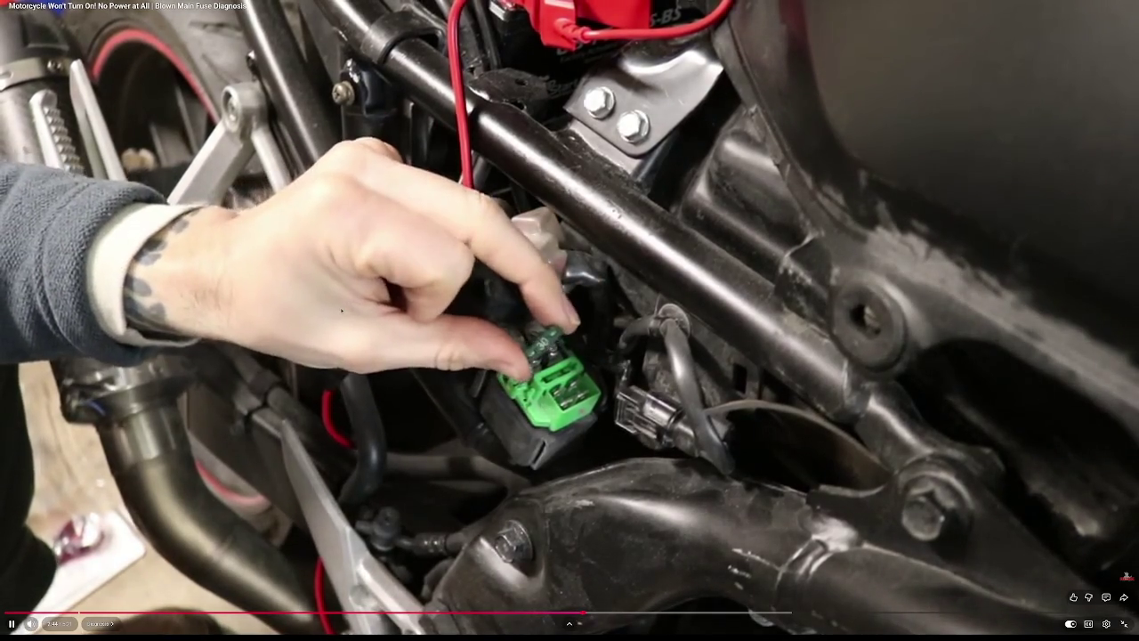
Skip the fuse video ahead to around 4:25, exit fullscreen, and return to the search results
{"action": "key", "text": "l"}
{"action": "key", "text": "l"}
{"action": "key", "text": "l"}
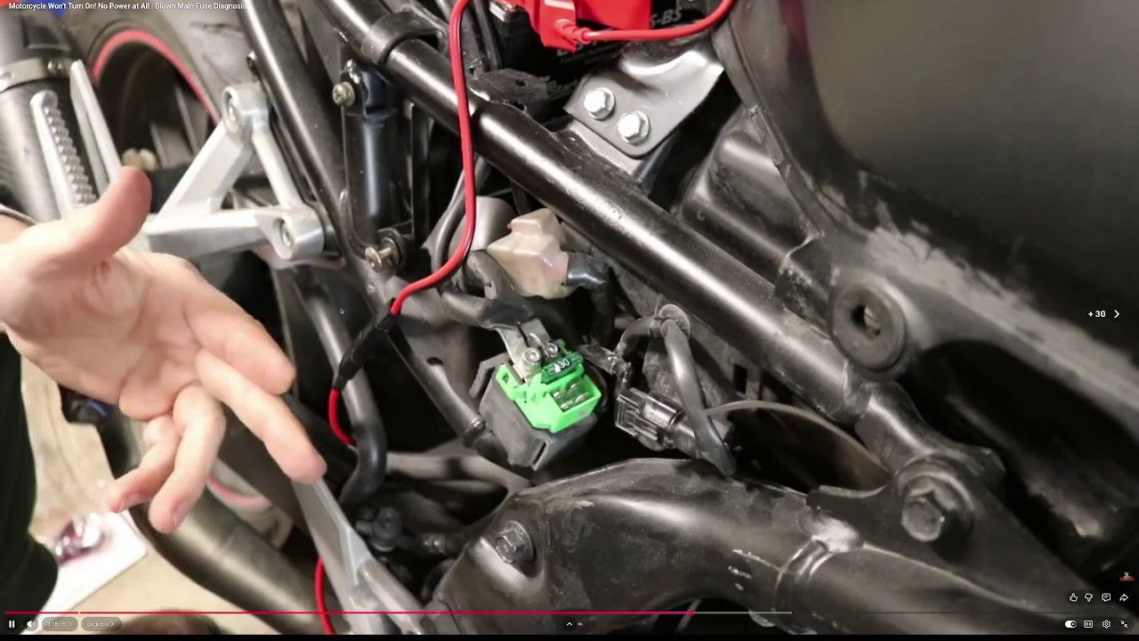
{"action": "key", "text": "l"}
{"action": "key", "text": "l"}
{"action": "key", "text": "l"}
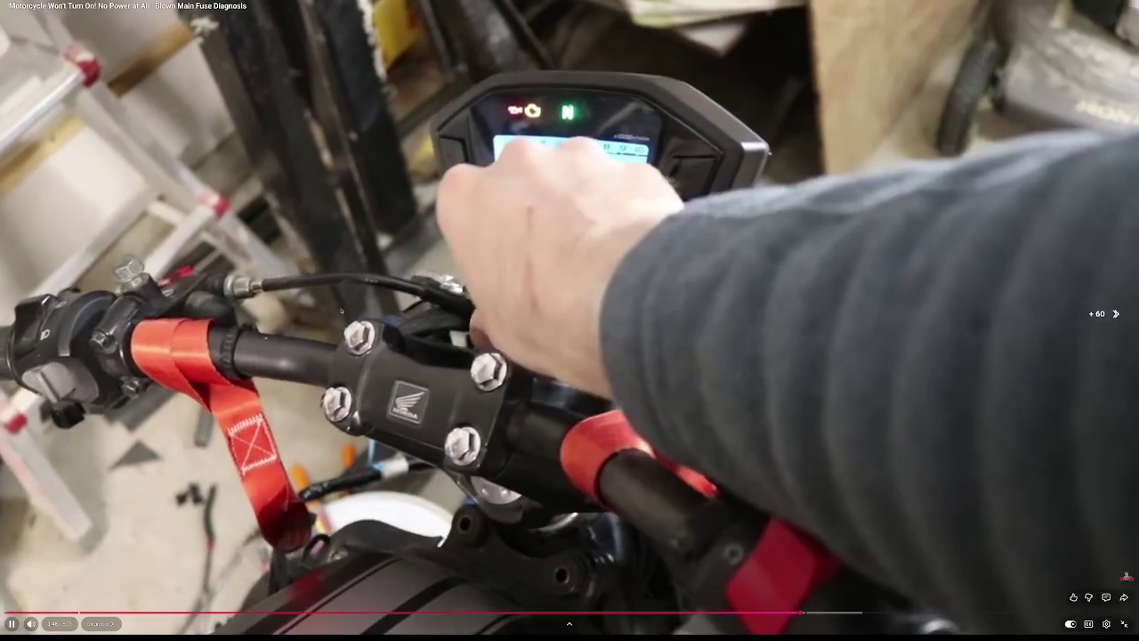
{"action": "key", "text": "Right"}
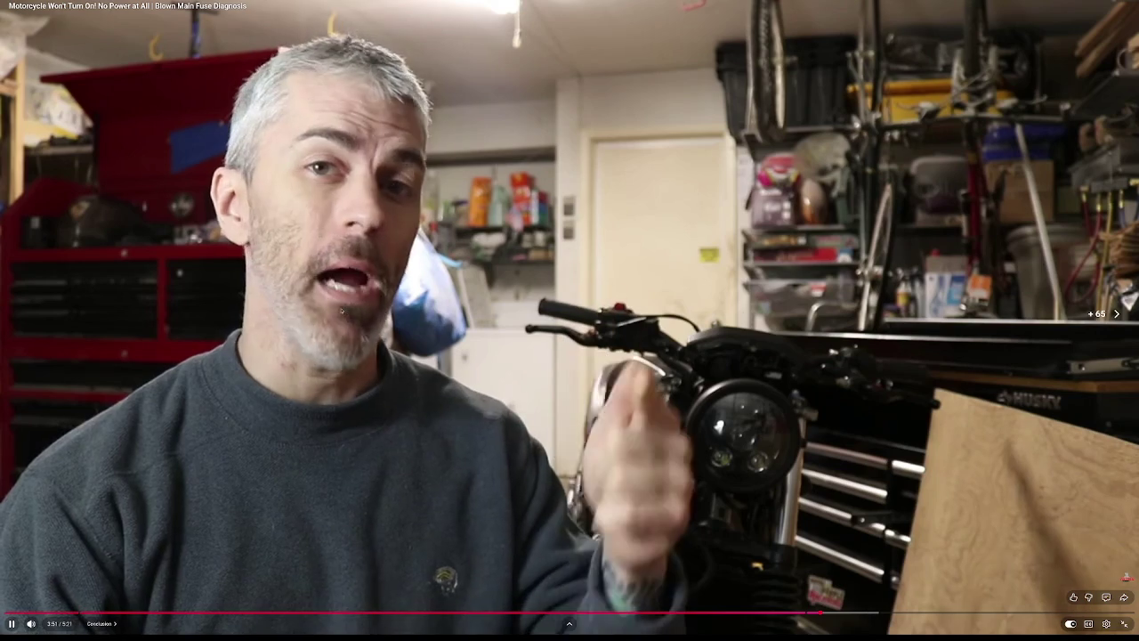
{"action": "key", "text": "l"}
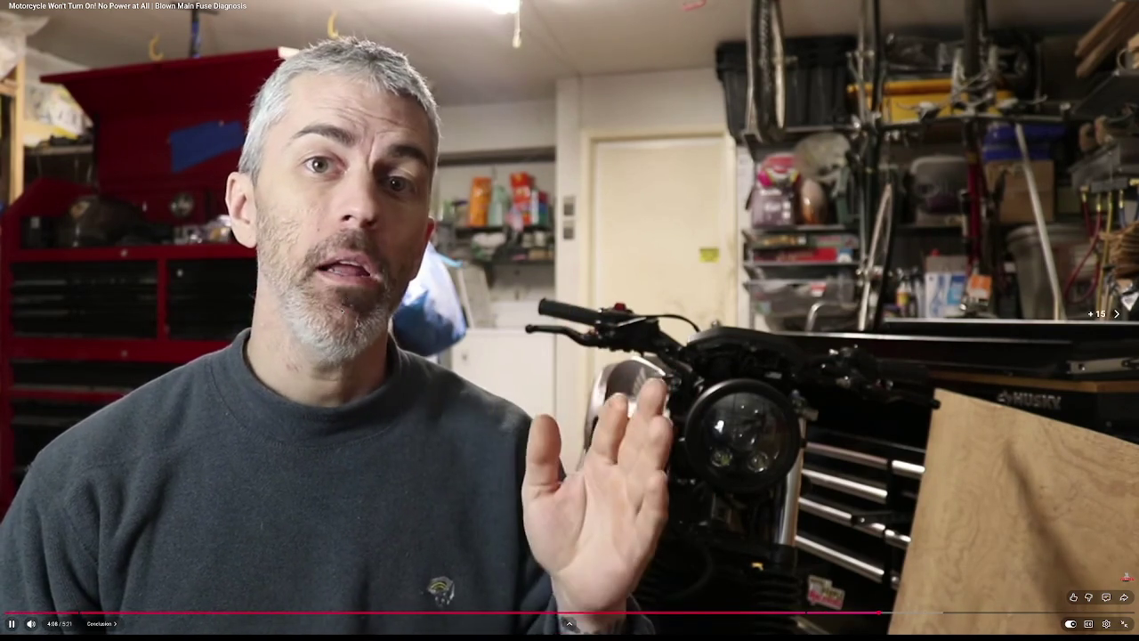
{"action": "key", "text": "l"}
{"action": "key", "text": "Right"}
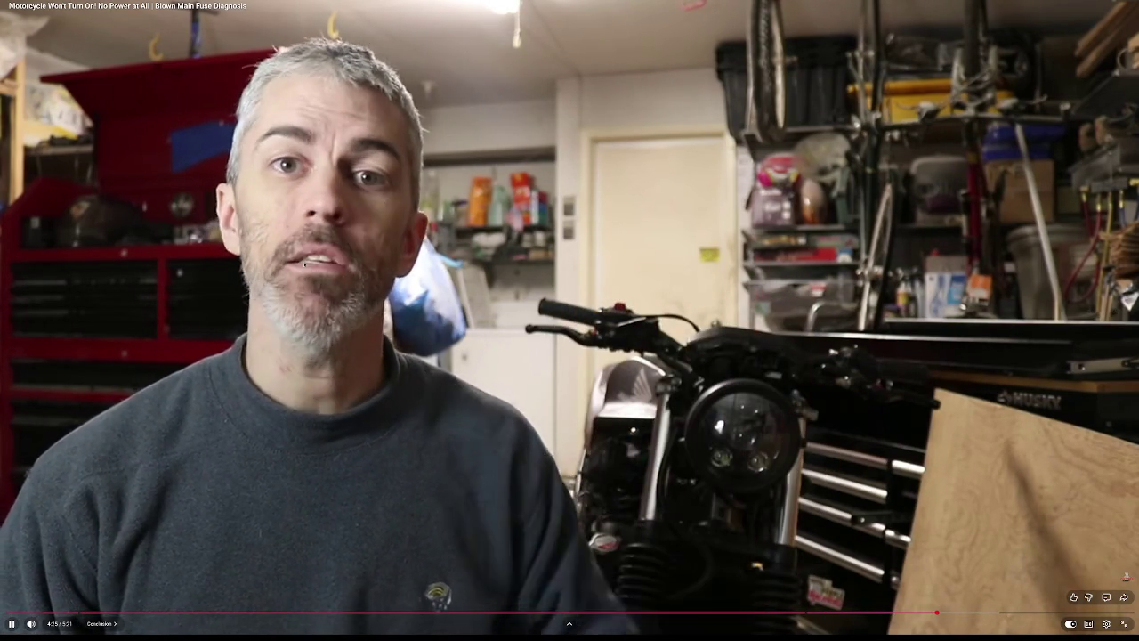
{"action": "key", "text": "Escape"}
{"action": "key", "text": "alt+Left"}
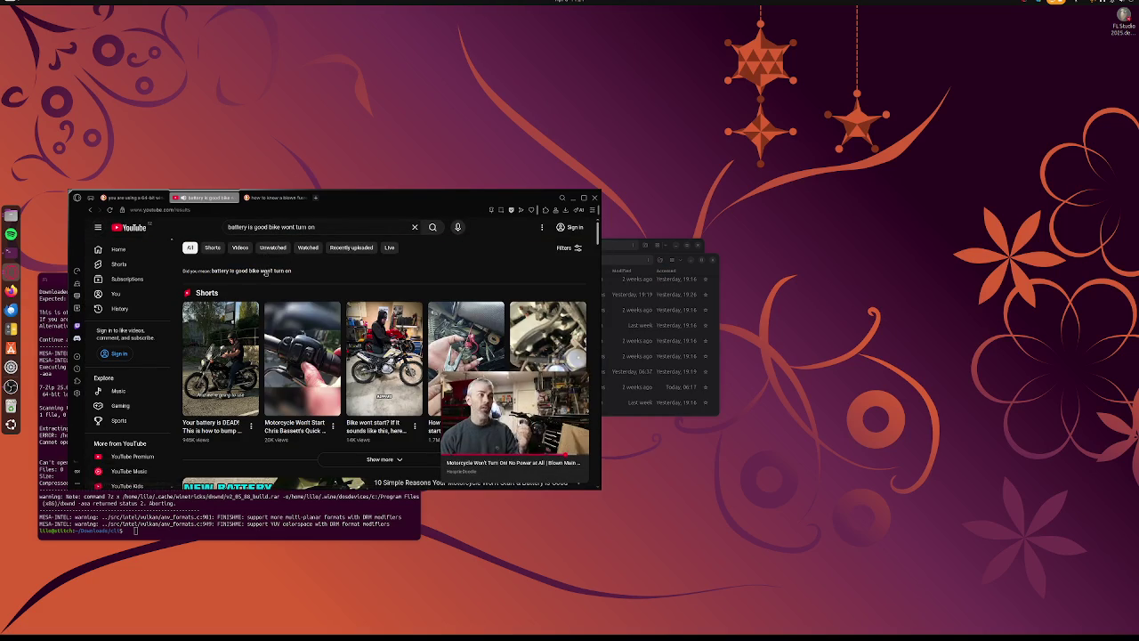
Scroll the results and start the Top 3 Reasons video in the miniplayer
{"action": "scroll", "coordinate": [302, 316], "scroll_direction": "down", "scroll_amount": 3}
{"action": "scroll", "coordinate": [307, 323], "scroll_direction": "down", "scroll_amount": 5}
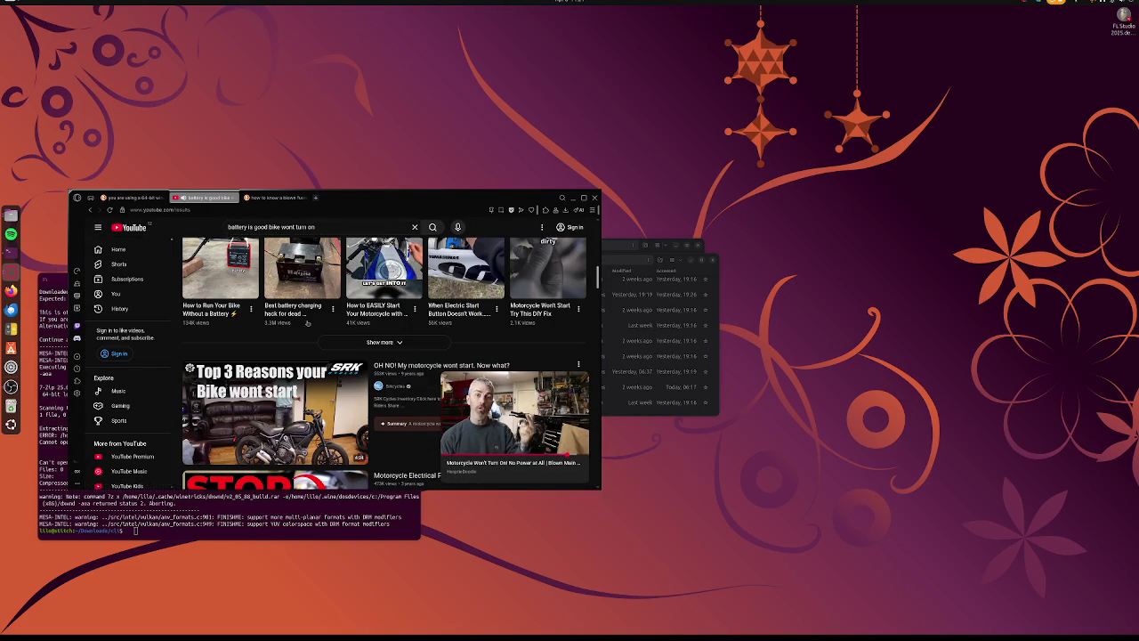
{"action": "scroll", "coordinate": [307, 323], "scroll_direction": "up", "scroll_amount": 2}
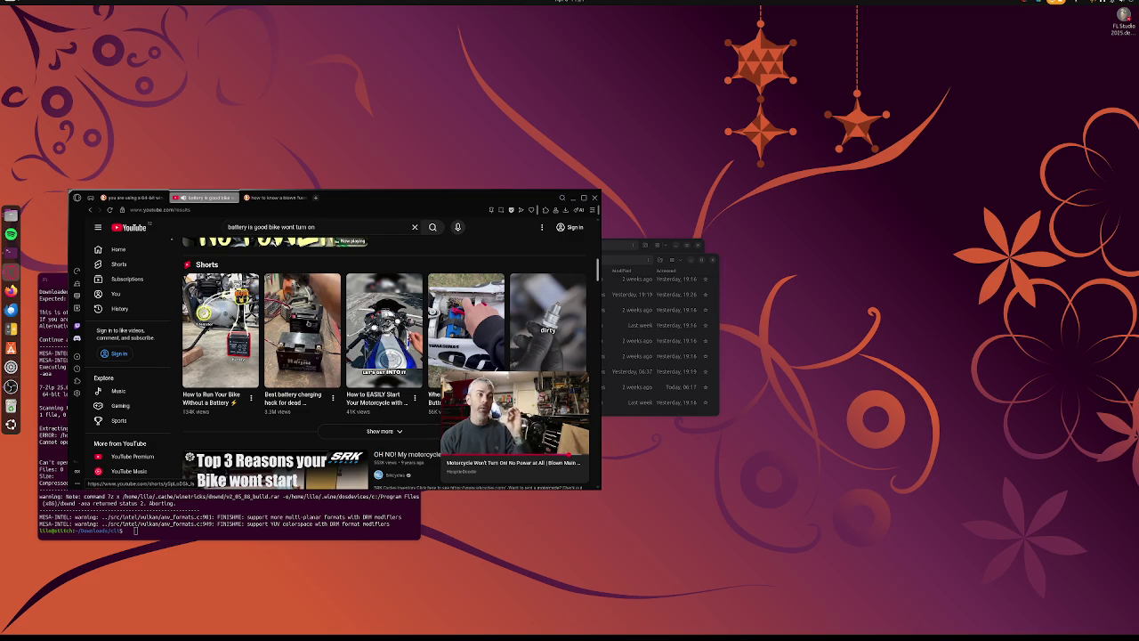
{"action": "scroll", "coordinate": [307, 323], "scroll_direction": "down", "scroll_amount": 3}
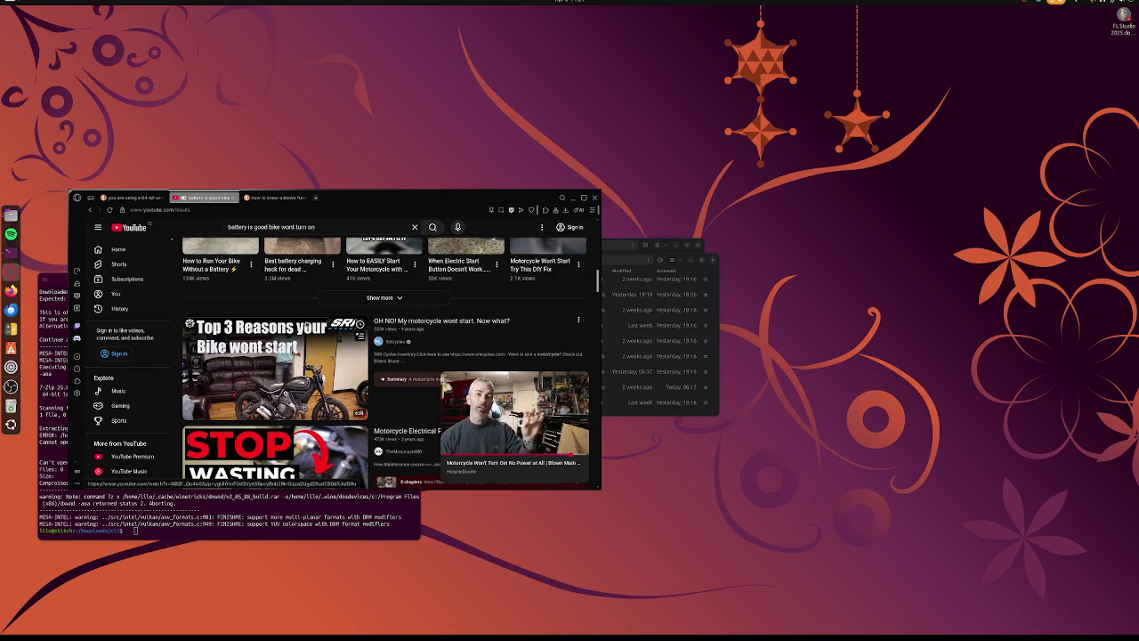
{"action": "left_click", "coordinate": [281, 367]}
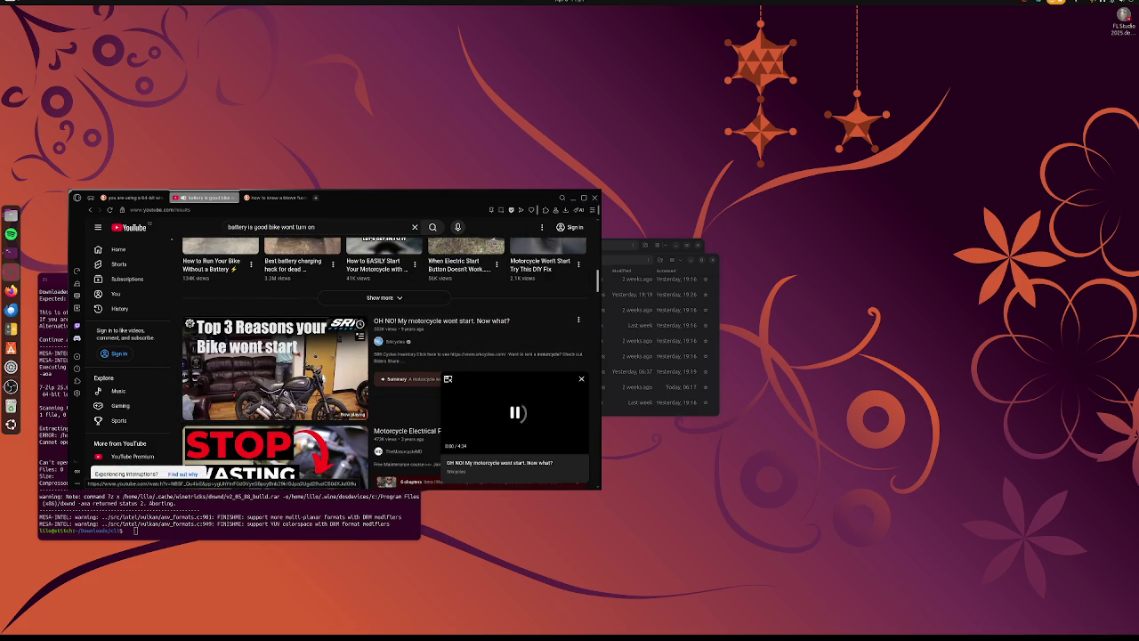
Switch the miniplayer to 'Top 10 Common Reasons Why Your Motorcycle Won't Start'
{"action": "scroll", "coordinate": [281, 366], "scroll_direction": "down", "scroll_amount": 2}
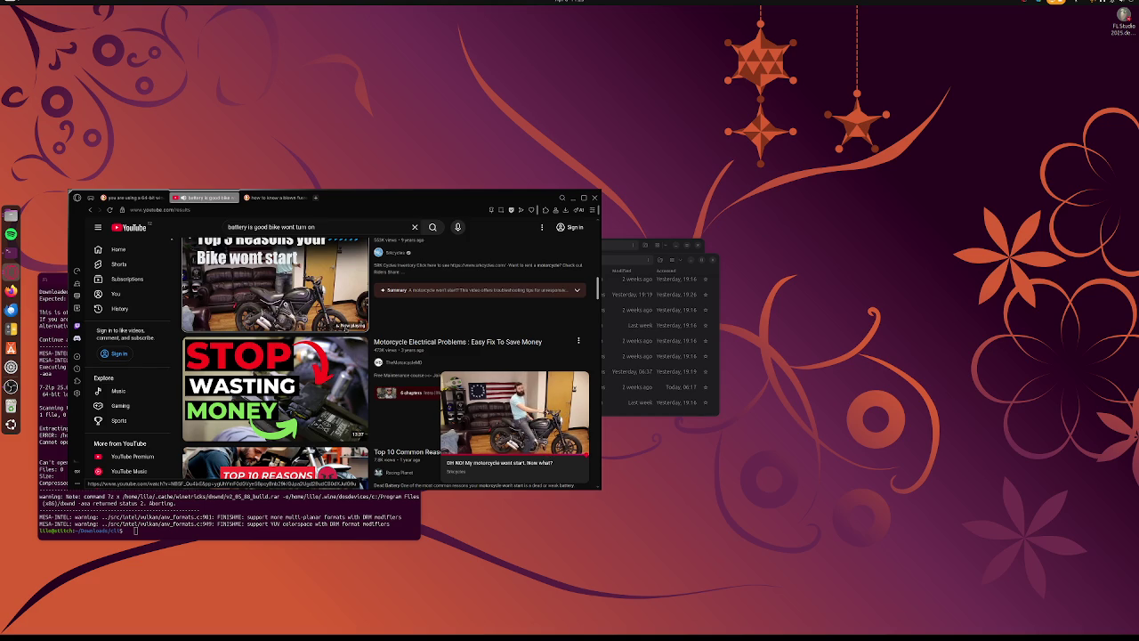
{"action": "scroll", "coordinate": [356, 356], "scroll_direction": "down", "scroll_amount": 2}
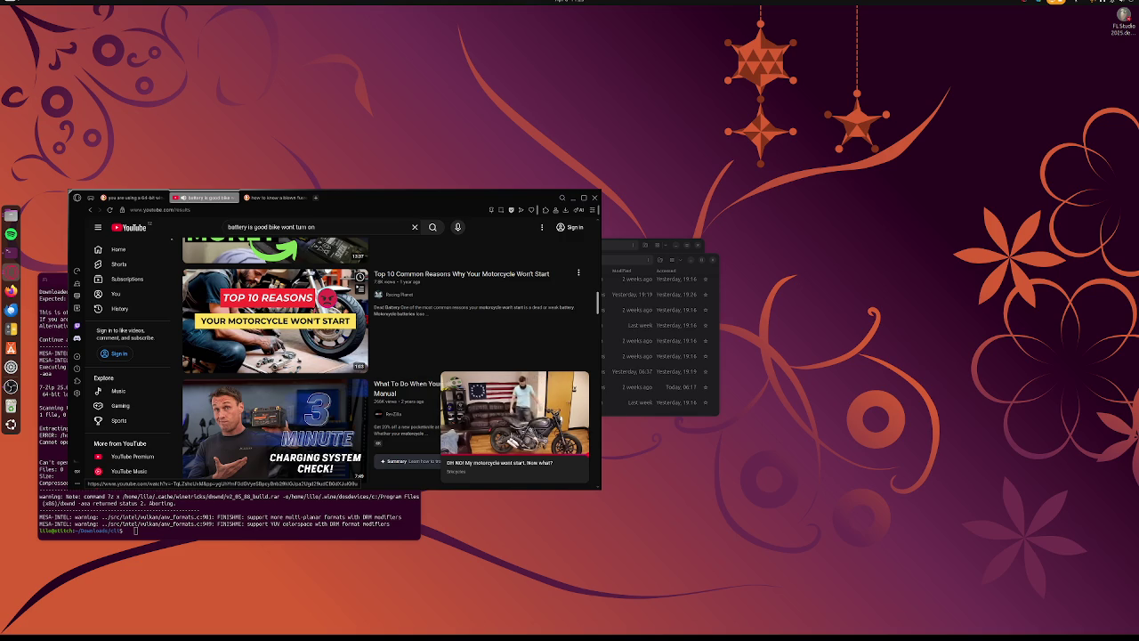
{"action": "left_click", "coordinate": [299, 359]}
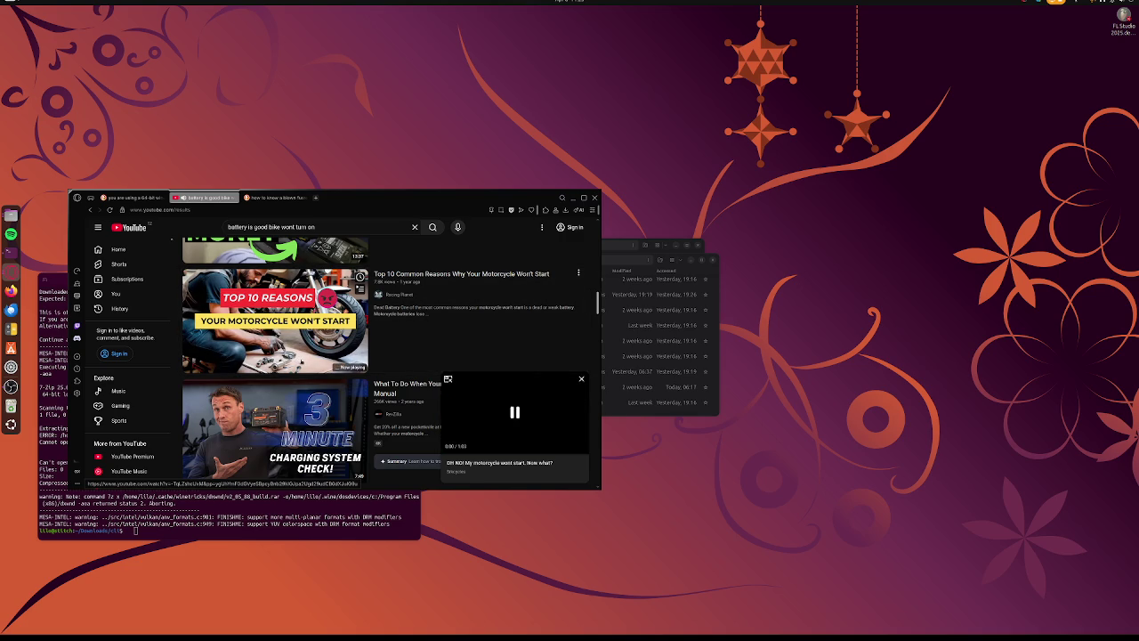
{"action": "scroll", "coordinate": [300, 360], "scroll_direction": "down", "scroll_amount": 1}
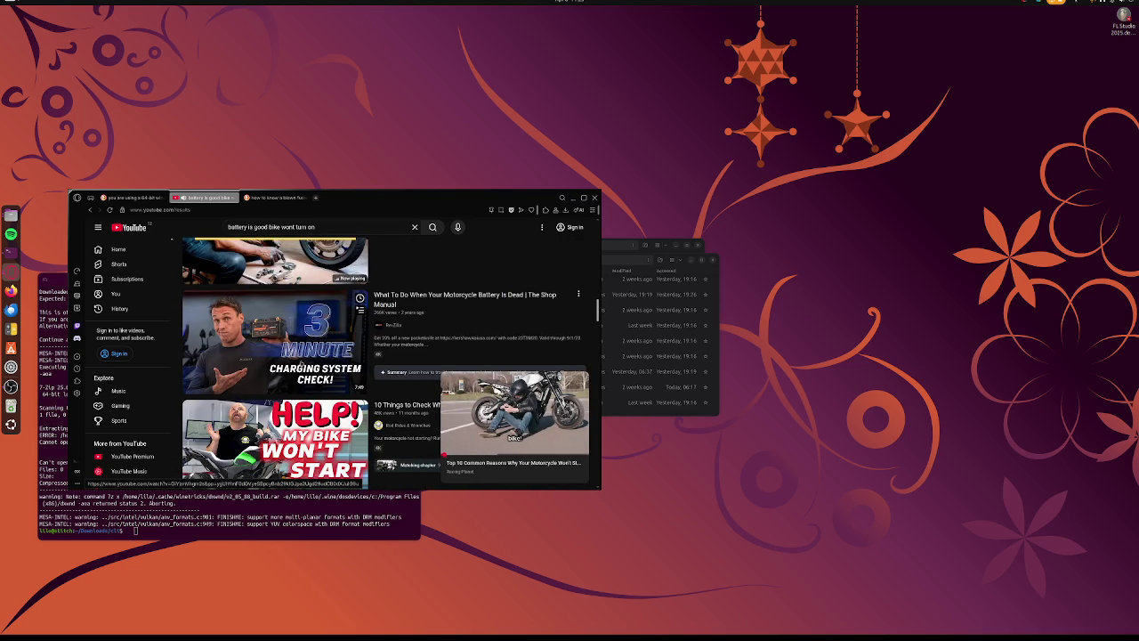
{"action": "scroll", "coordinate": [301, 362], "scroll_direction": "down", "scroll_amount": 1}
{"action": "scroll", "coordinate": [301, 362], "scroll_direction": "down", "scroll_amount": 2}
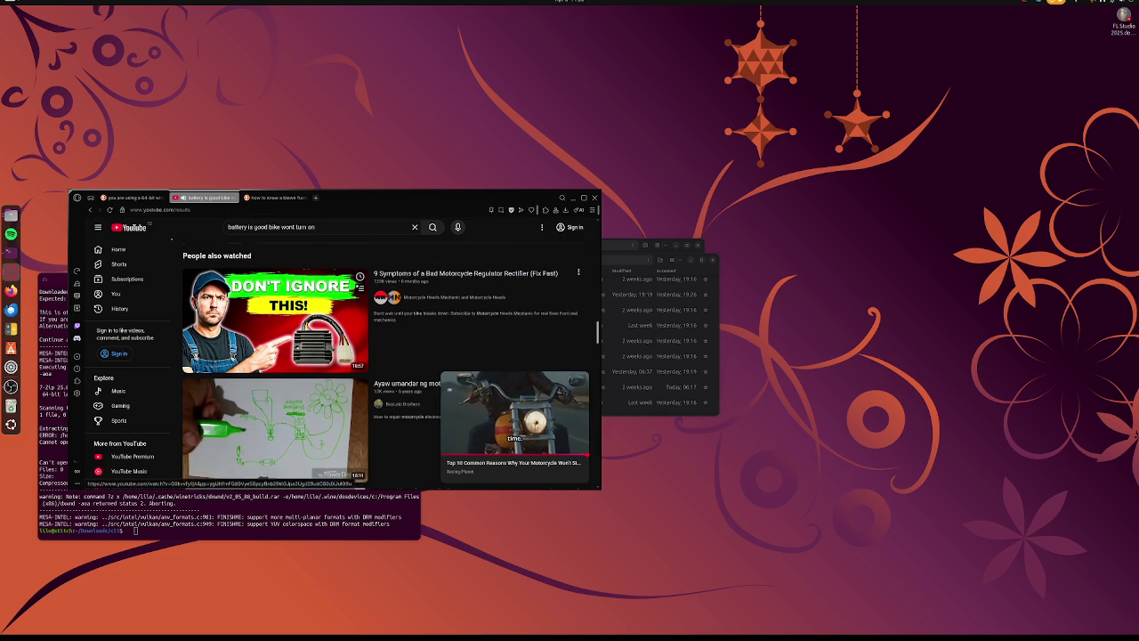
{"action": "scroll", "coordinate": [275, 383], "scroll_direction": "down", "scroll_amount": 3}
{"action": "scroll", "coordinate": [276, 383], "scroll_direction": "down", "scroll_amount": 2}
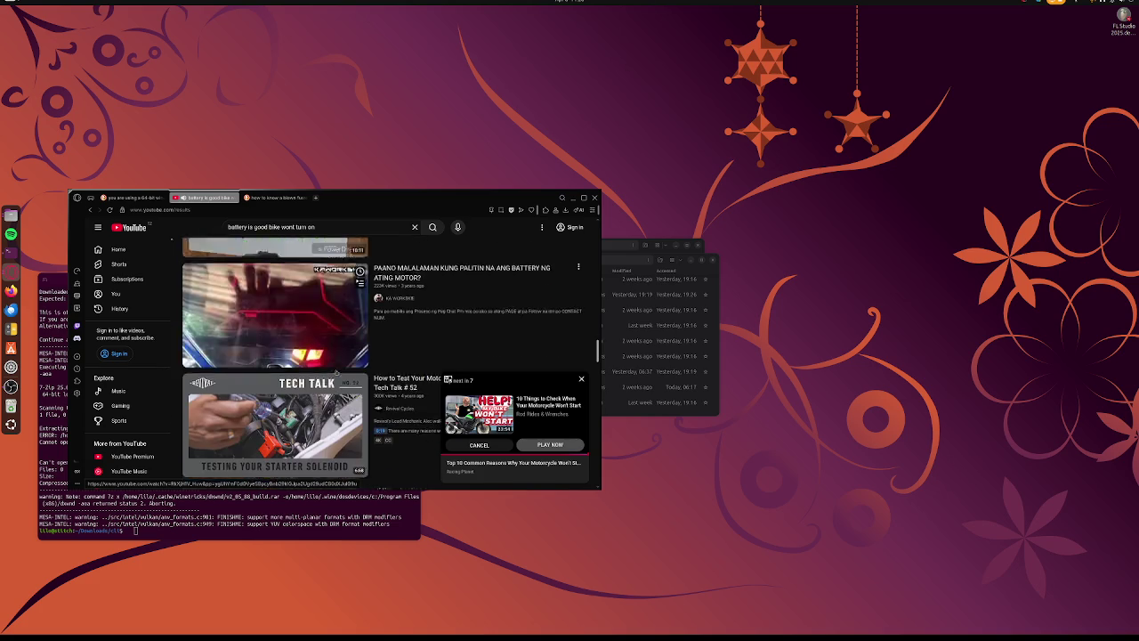
{"action": "scroll", "coordinate": [336, 372], "scroll_direction": "down", "scroll_amount": 1}
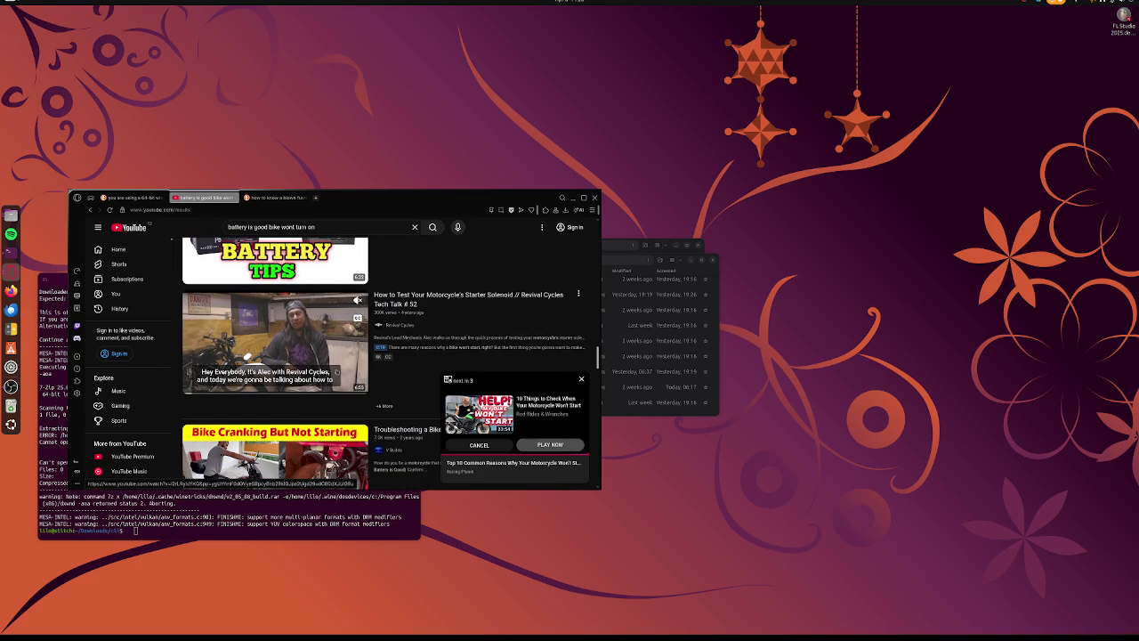
{"action": "scroll", "coordinate": [337, 373], "scroll_direction": "down", "scroll_amount": 3}
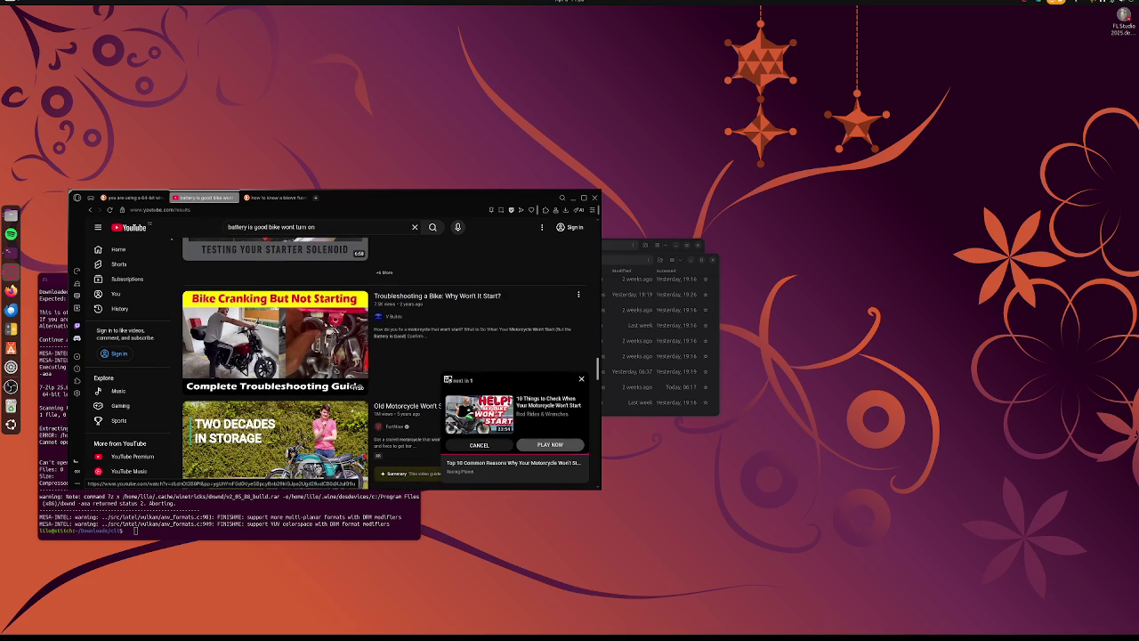
{"action": "scroll", "coordinate": [347, 383], "scroll_direction": "down", "scroll_amount": 1}
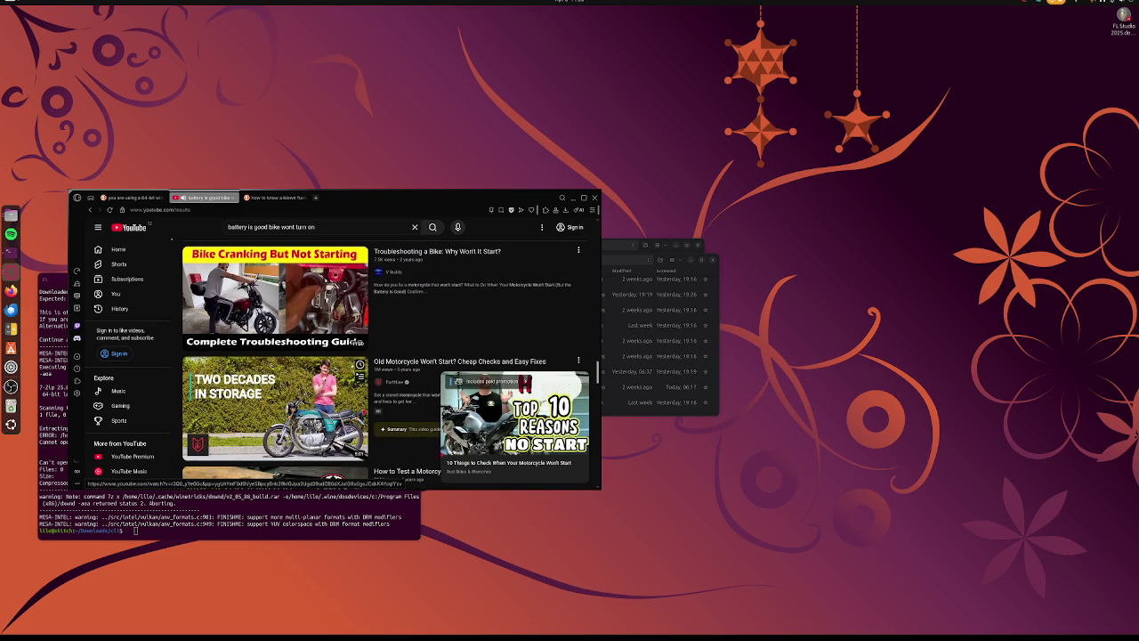
{"action": "scroll", "coordinate": [336, 370], "scroll_direction": "down", "scroll_amount": 5}
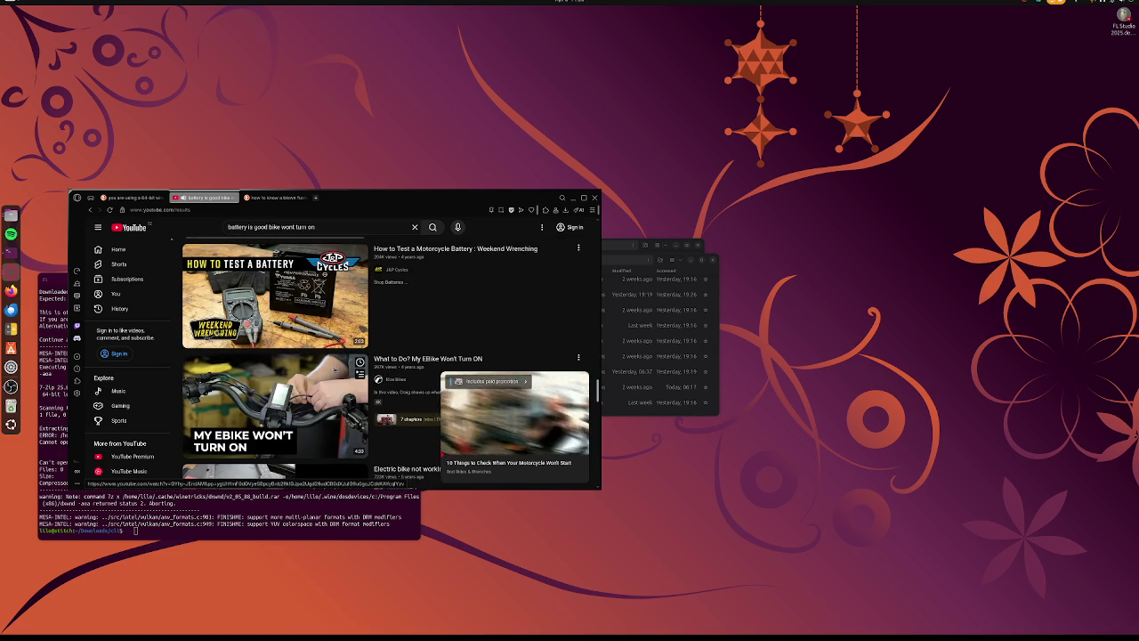
{"action": "scroll", "coordinate": [334, 368], "scroll_direction": "down", "scroll_amount": 3}
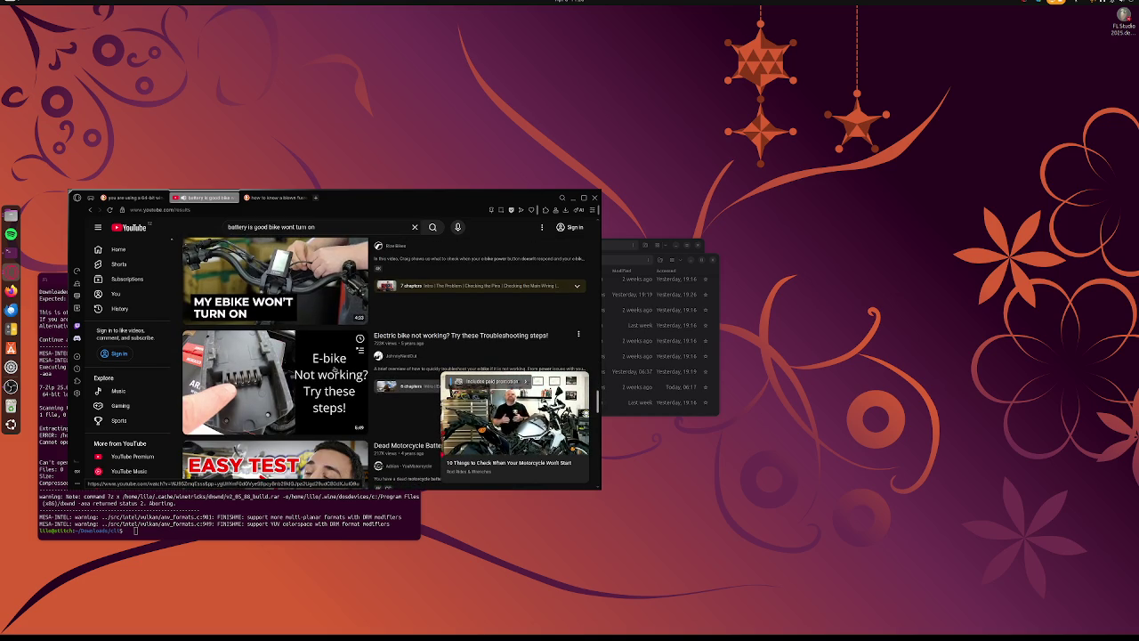
{"action": "scroll", "coordinate": [334, 367], "scroll_direction": "down", "scroll_amount": 2}
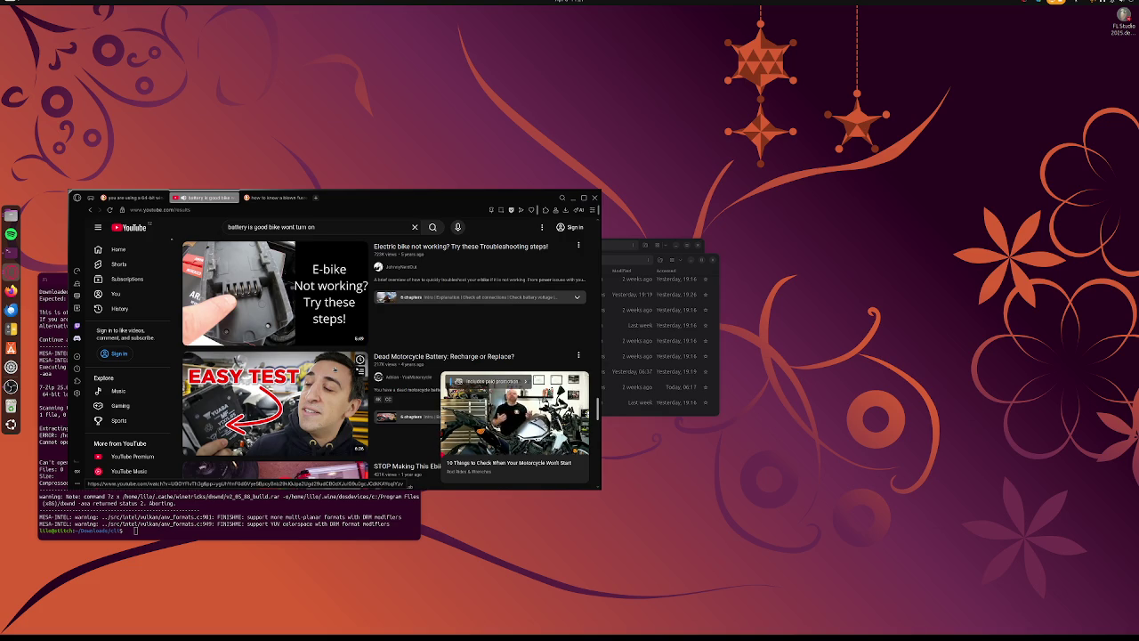
{"action": "scroll", "coordinate": [335, 369], "scroll_direction": "down", "scroll_amount": 4}
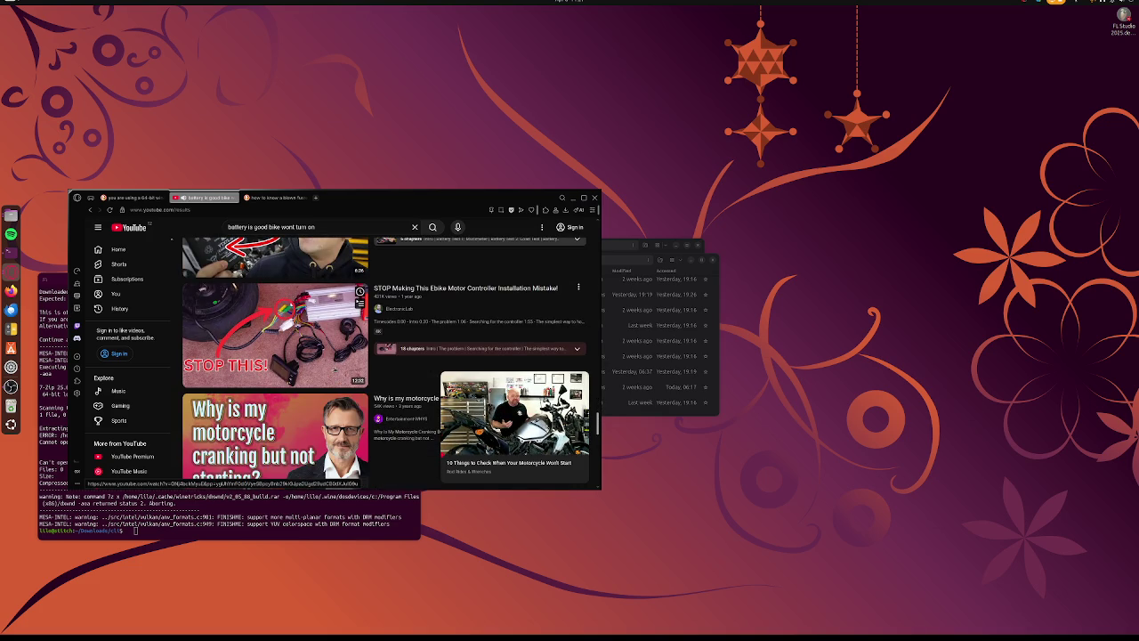
{"action": "scroll", "coordinate": [335, 368], "scroll_direction": "down", "scroll_amount": 5}
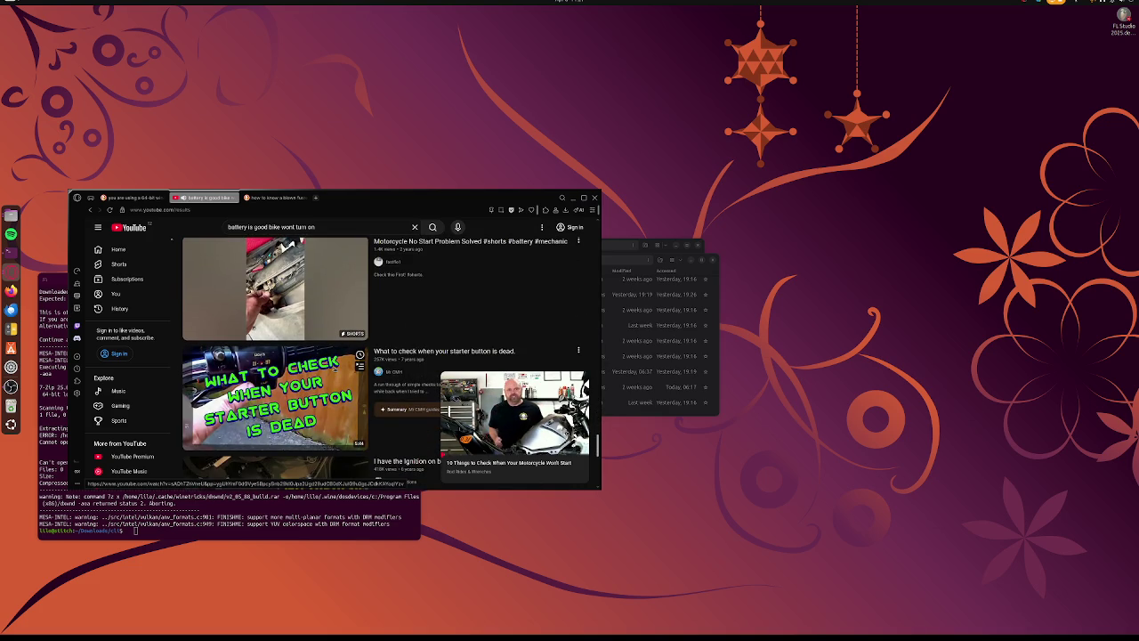
{"action": "scroll", "coordinate": [334, 369], "scroll_direction": "down", "scroll_amount": 2}
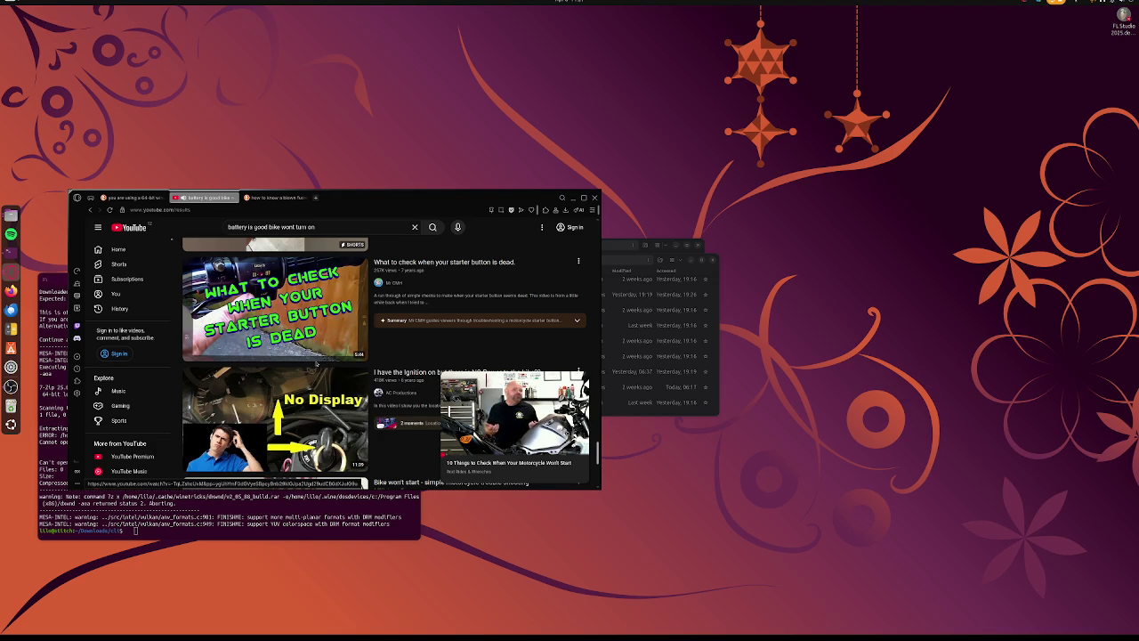
{"action": "scroll", "coordinate": [315, 363], "scroll_direction": "down", "scroll_amount": 5}
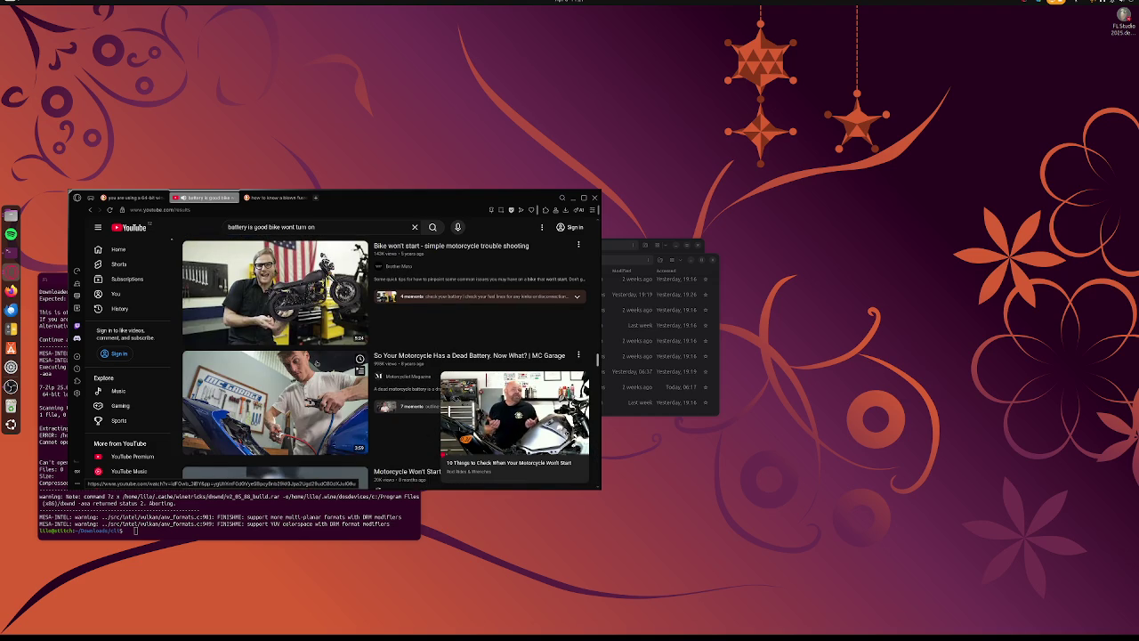
{"action": "scroll", "coordinate": [316, 364], "scroll_direction": "down", "scroll_amount": 3}
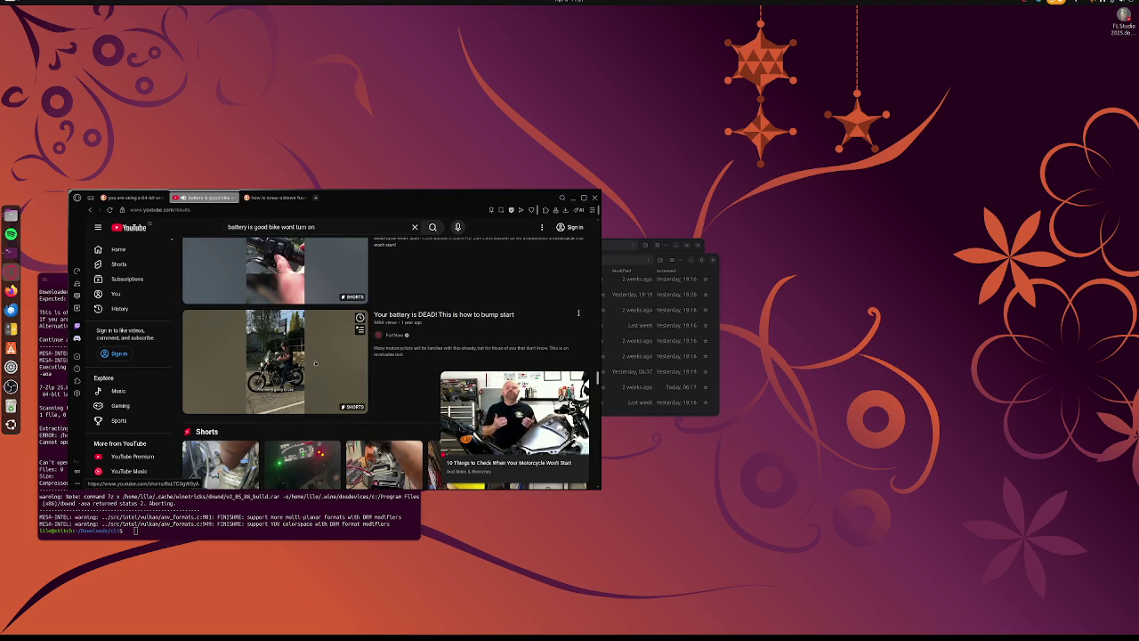
{"action": "scroll", "coordinate": [314, 363], "scroll_direction": "down", "scroll_amount": 3}
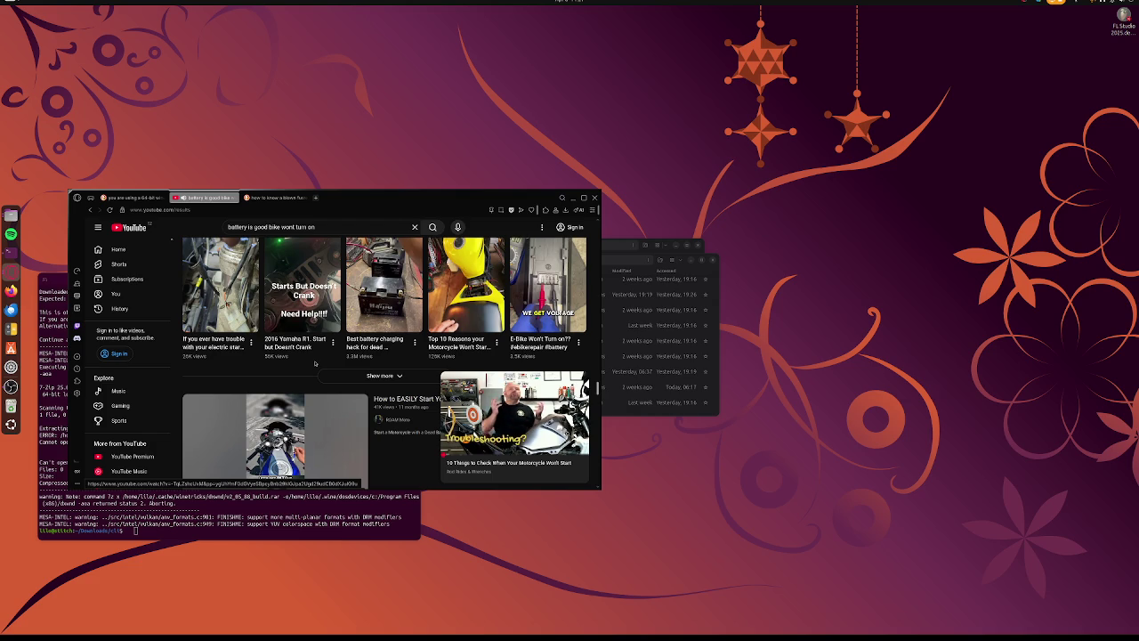
{"action": "scroll", "coordinate": [314, 363], "scroll_direction": "down", "scroll_amount": 5}
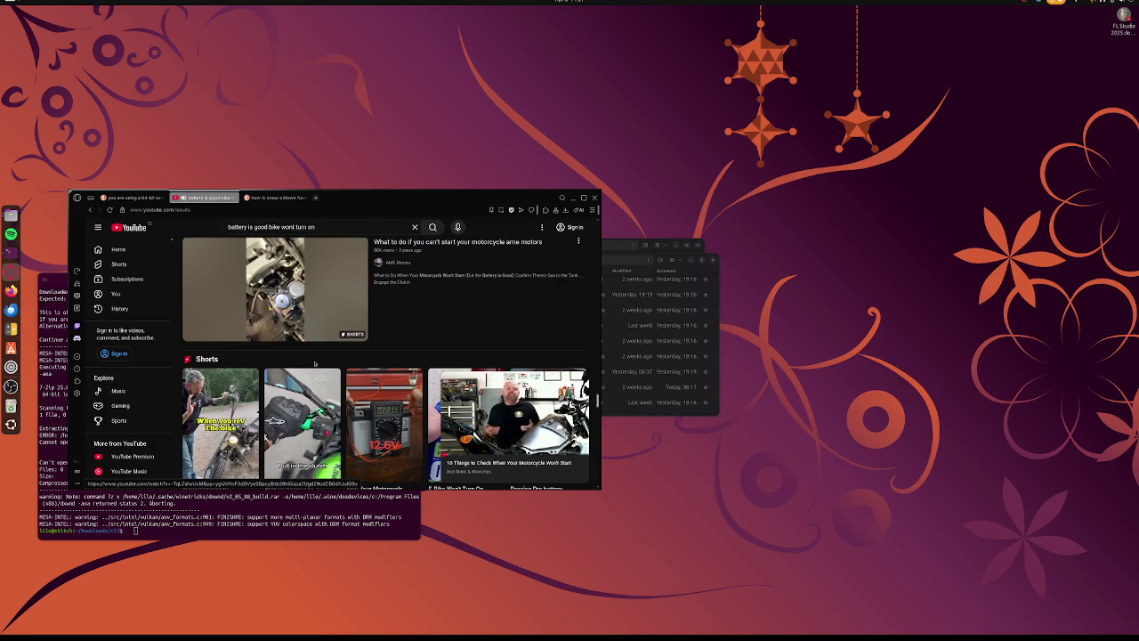
{"action": "left_click", "coordinate": [307, 306]}
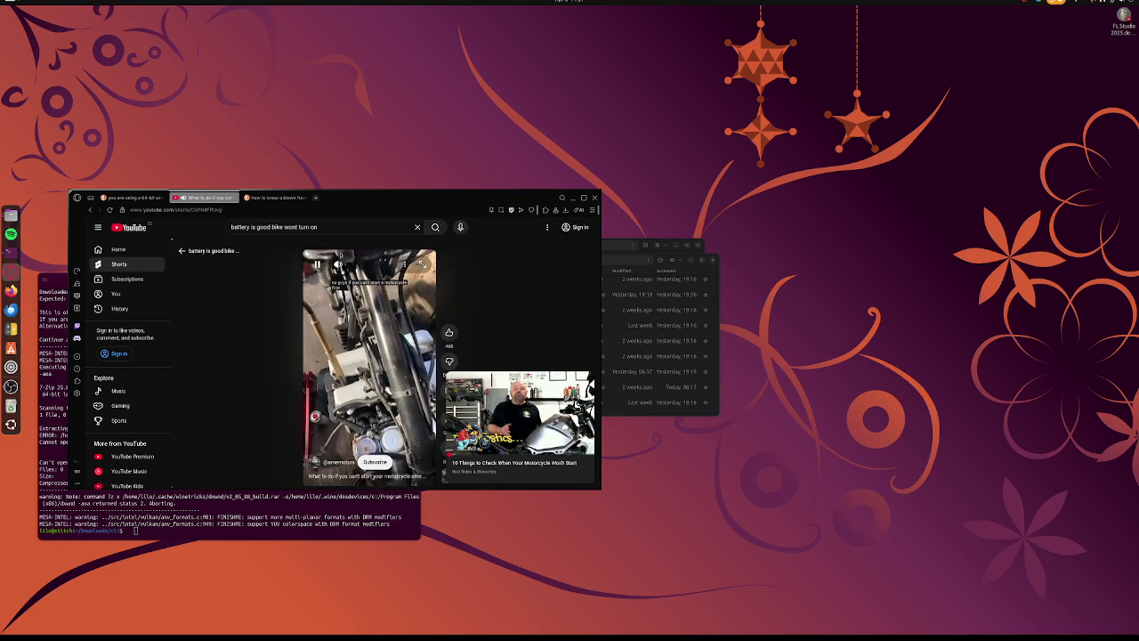
Close the YouTube Shorts tab and reach grok.com through a DuckDuckGo search for 'grok'
{"action": "left_click", "coordinate": [310, 207]}
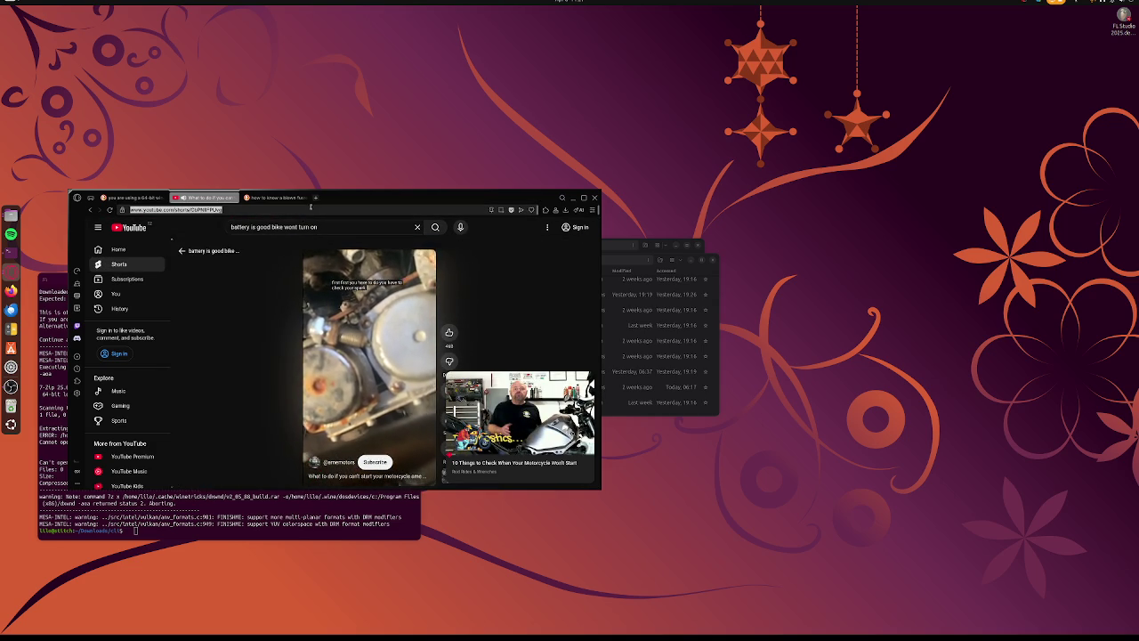
{"action": "left_click", "coordinate": [233, 197]}
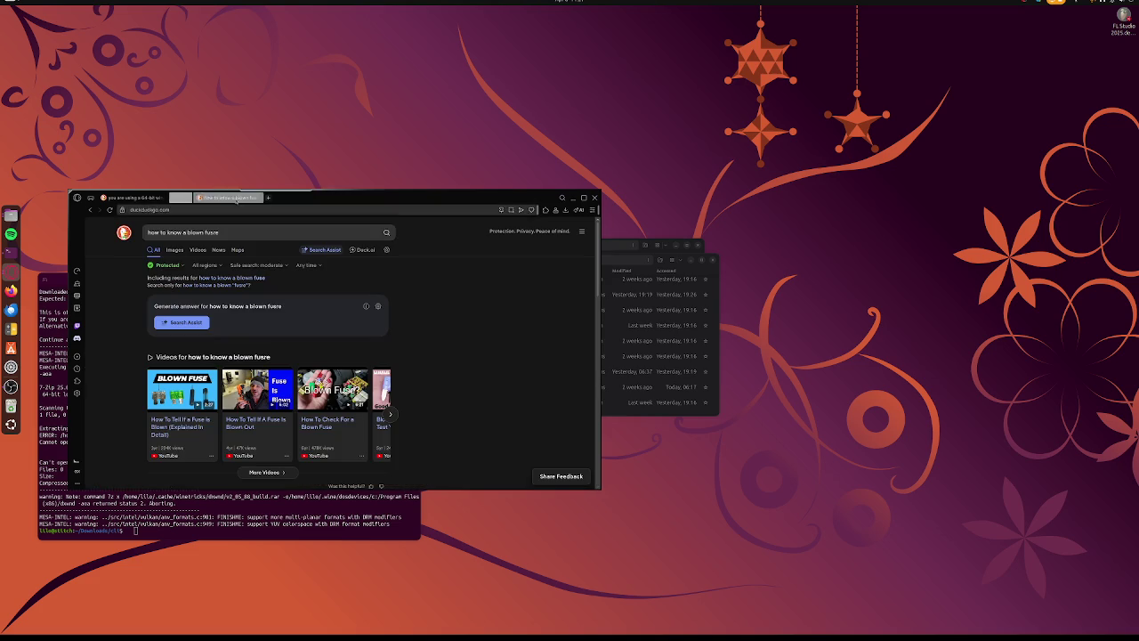
{"action": "left_click", "coordinate": [247, 197]}
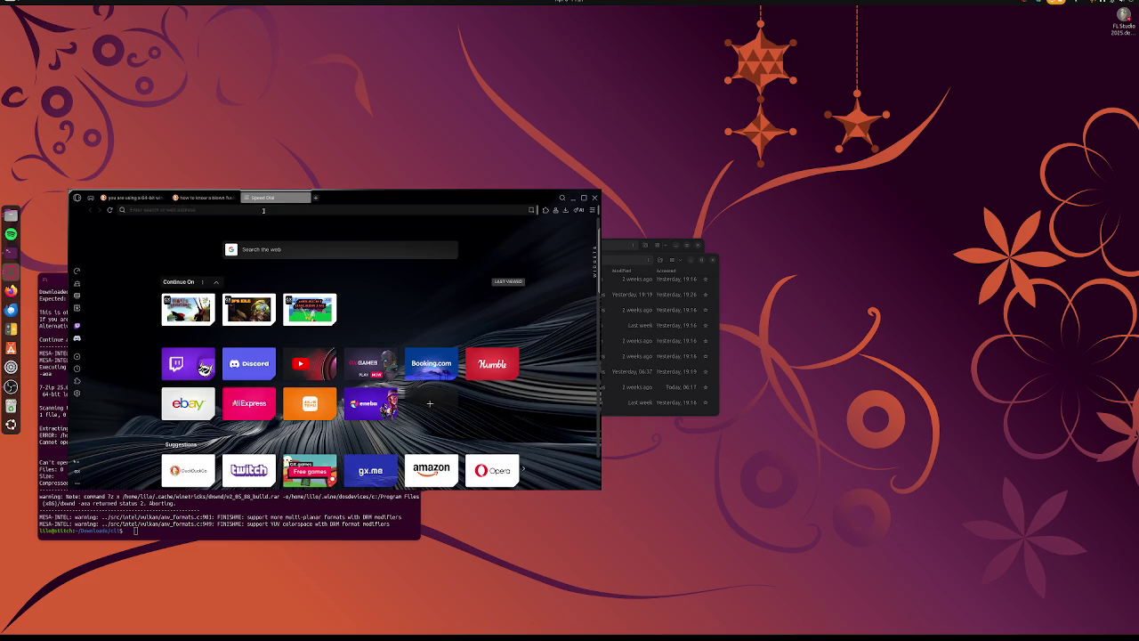
{"action": "type", "text": "grok"}
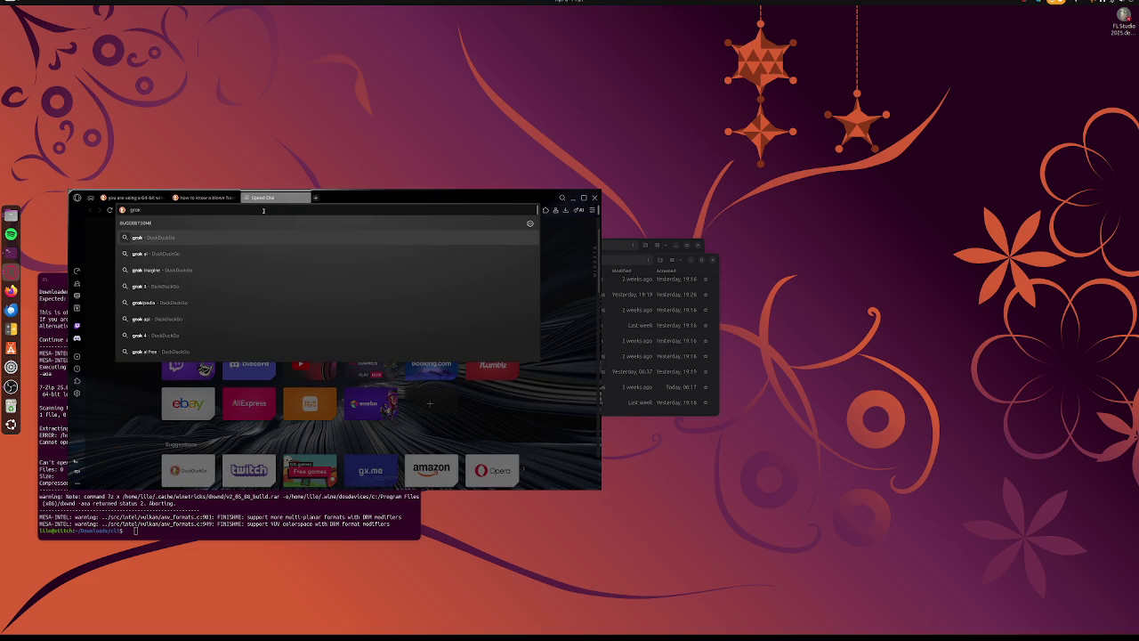
{"action": "key", "text": "Return"}
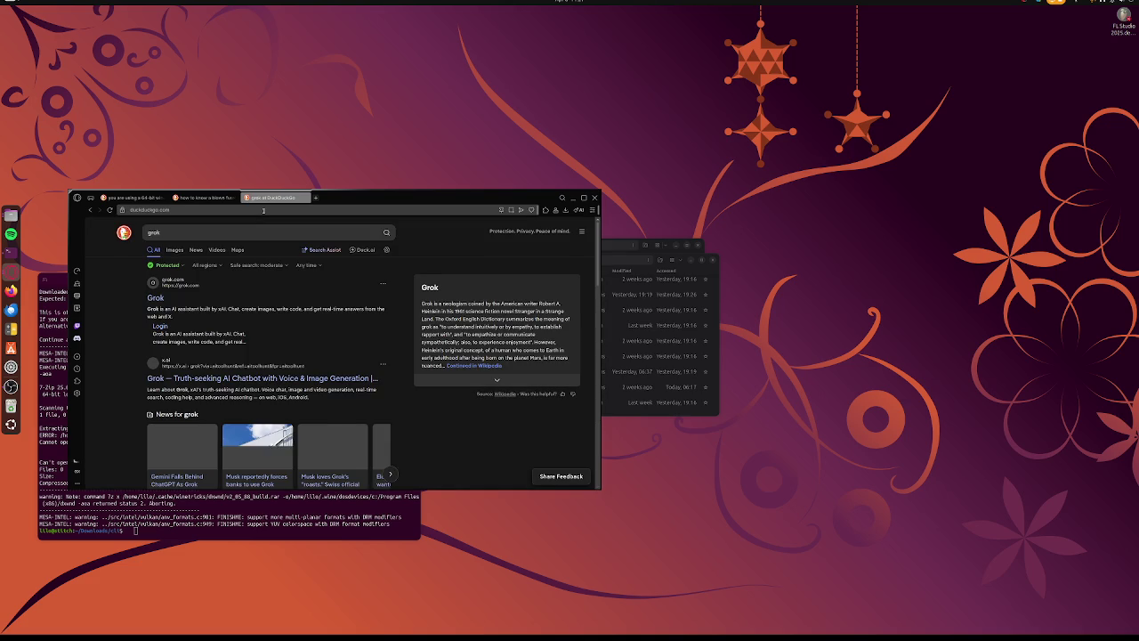
{"action": "left_click", "coordinate": [156, 297]}
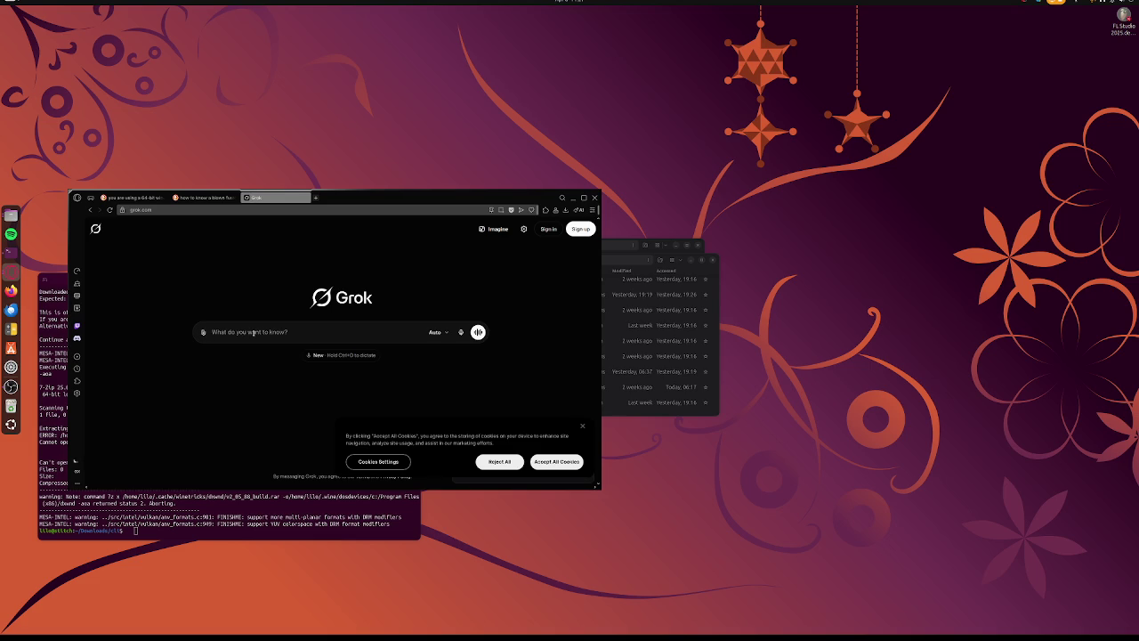
Ask Grok why a friend's lent-out motorcycle loses power and turns off on throttle
{"action": "type", "text": "chuck"}
{"action": "type", "text": " has an"}
{"action": "type", "text": " issue with "}
{"action": "type", "text": "his"}
{"action": "type", "text": " motorcycle"}
{"action": "type", "text": "fir"}
{"action": "type", "text": "st he was"}
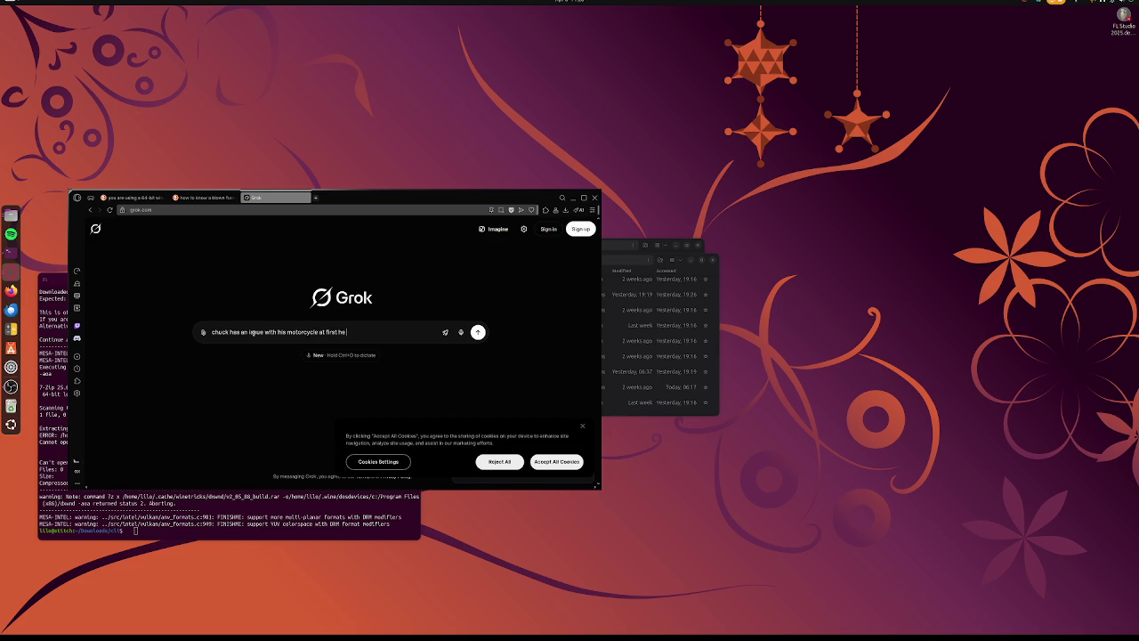
{"action": "type", "text": "ing and"}
{"action": "type", "text": " nothing he"}
{"action": "type", "text": "ppedn"}
{"action": "type", "text": "ned"}
{"action": "type", "text": "ut "}
{"action": "type", "text": "he"}
{"action": "type", "text": " lo"}
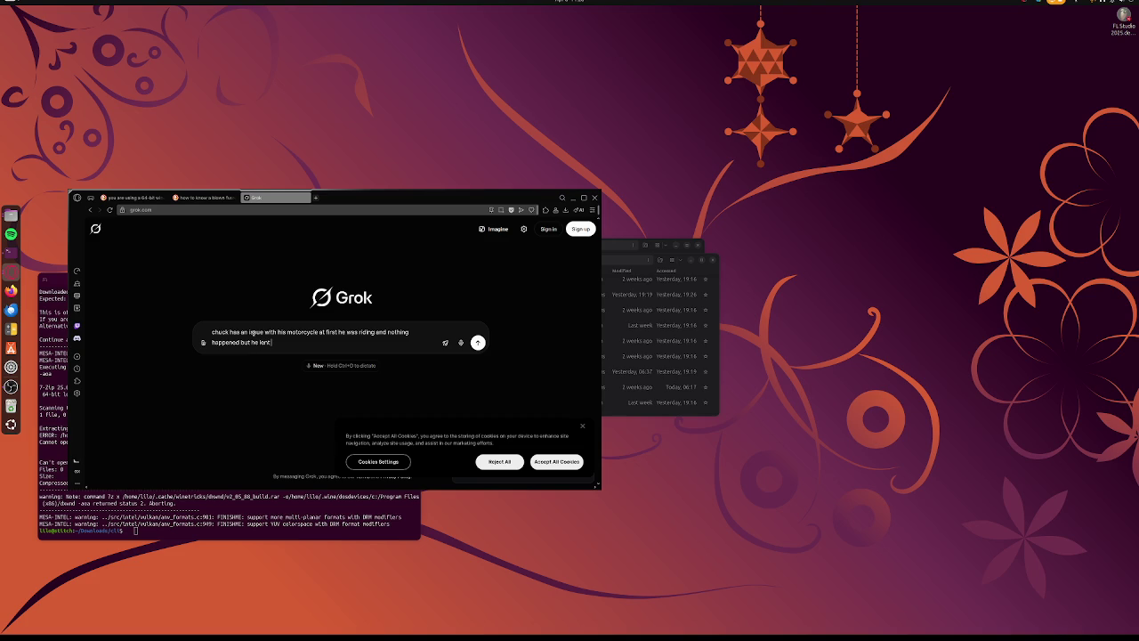
{"action": "type", "text": " someone"}
{"action": "type", "text": " and"}
{"action": "type", "text": " the"}
{"action": "type", "text": "at"}
{"action": "type", "text": "s"}
{"action": "type", "text": " when the"}
{"action": "type", "text": " moto"}
{"action": "type", "text": "cycle stat"}
{"action": "type", "text": "ed to a"}
{"action": "type", "text": "ct"}
{"action": "type", "text": " we"}
{"action": "type", "text": "d"}
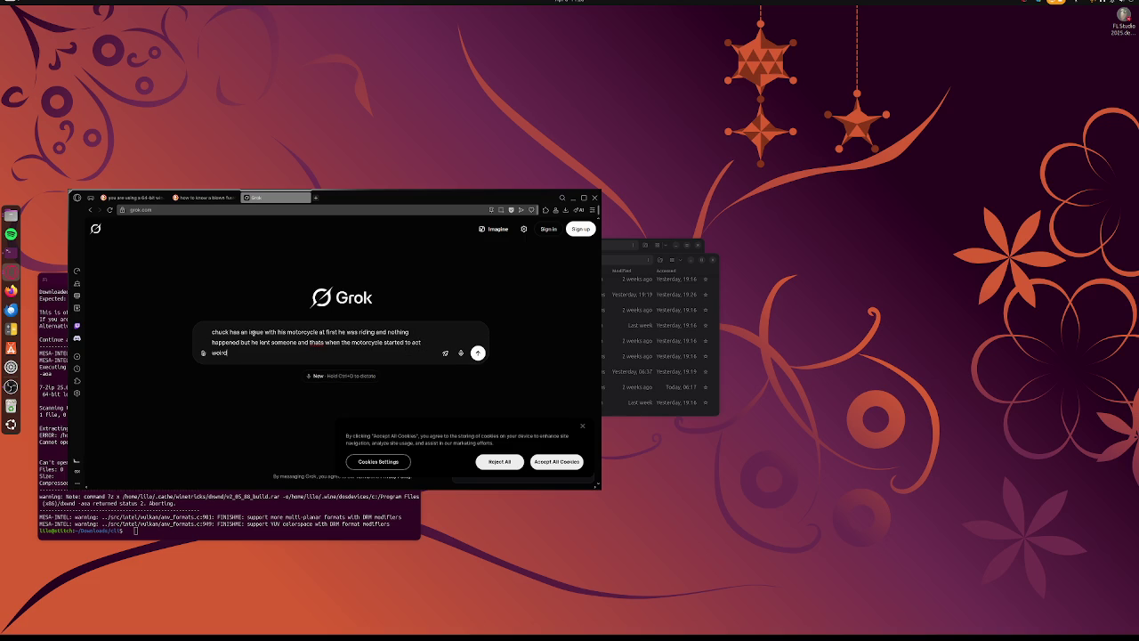
{"action": "type", "text": "he"}
{"action": "key", "text": "BackSpace"}
{"action": "type", "text": "increase"}
{"action": "type", "text": " causes"}
{"action": "type", "text": " the"}
{"action": "type", "text": " bike to loose po"}
{"action": "type", "text": "wer till it"}
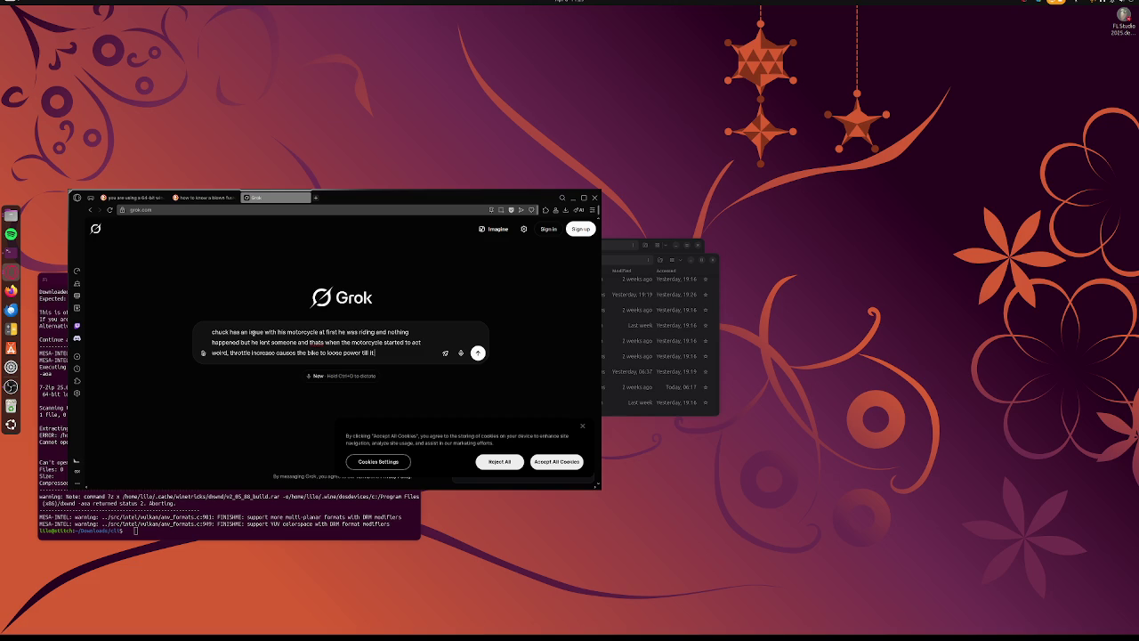
{"action": "type", "text": "rns o"}
{"action": "type", "text": "ff"}
{"action": "key", "text": "Return"}
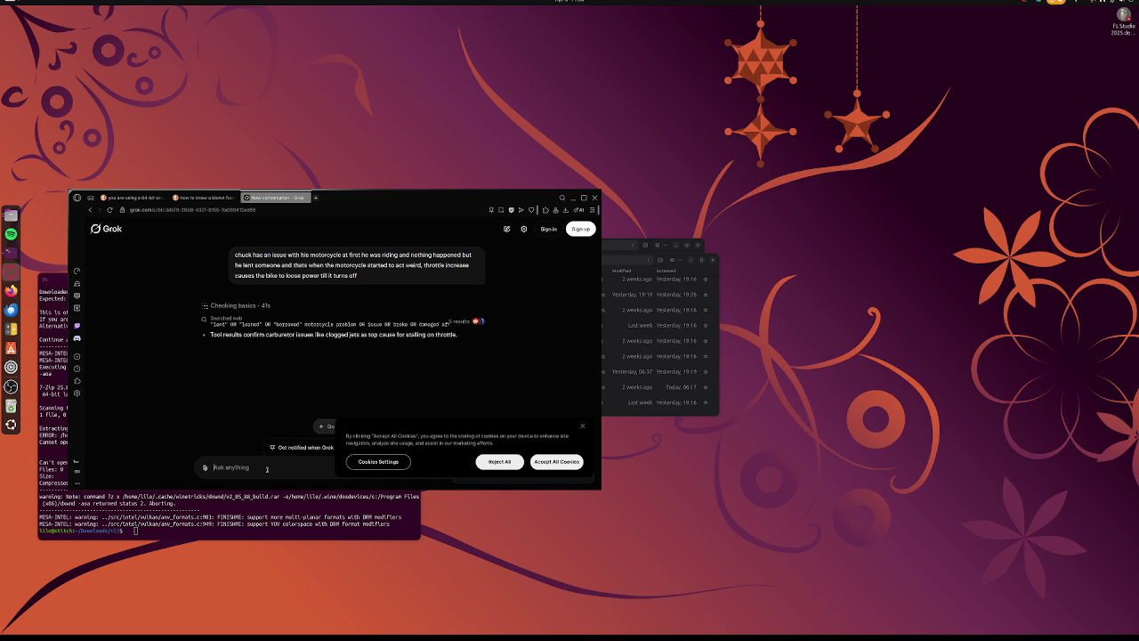
Start a follow-up message about rebuilding the electrical system after teardown
{"action": "type", "text": "after"}
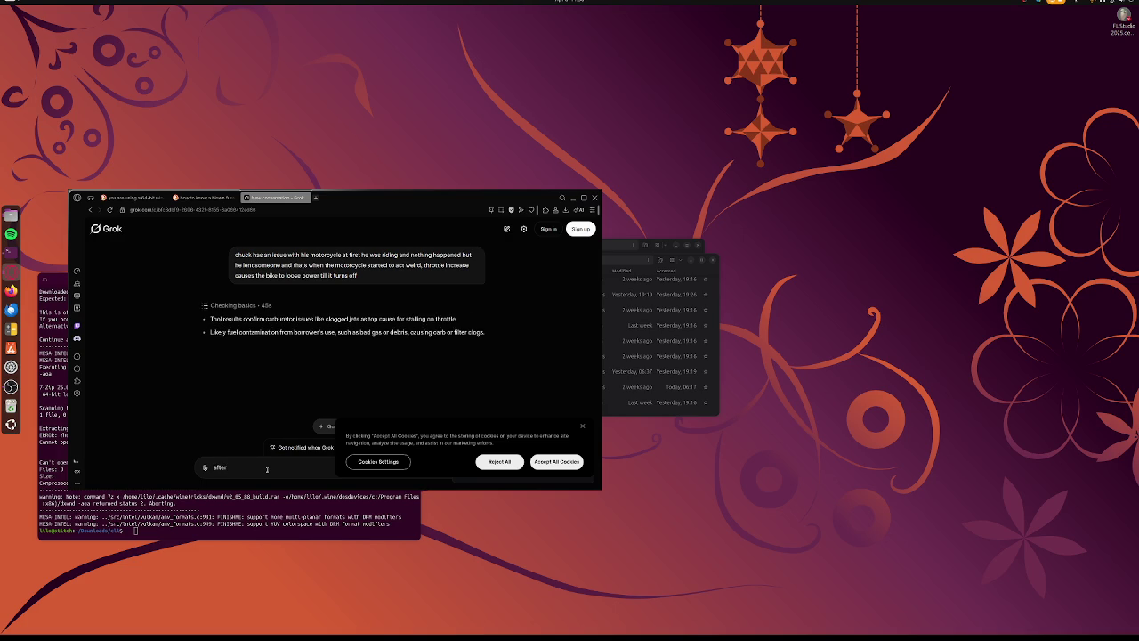
{"action": "type", "text": " teard"}
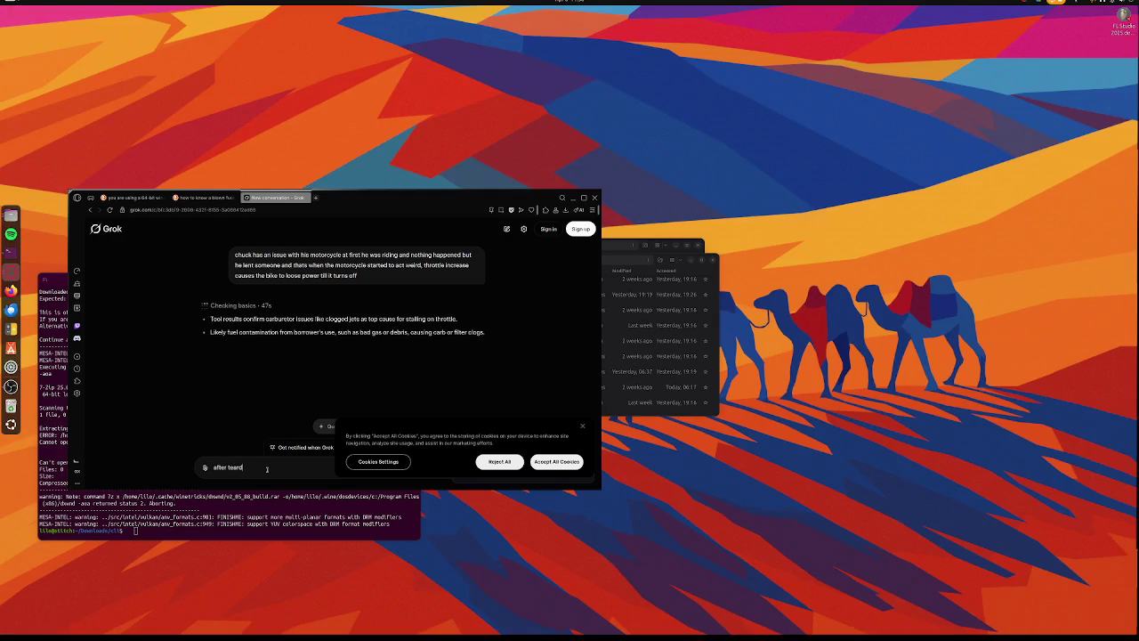
{"action": "type", "text": "own and gu"}
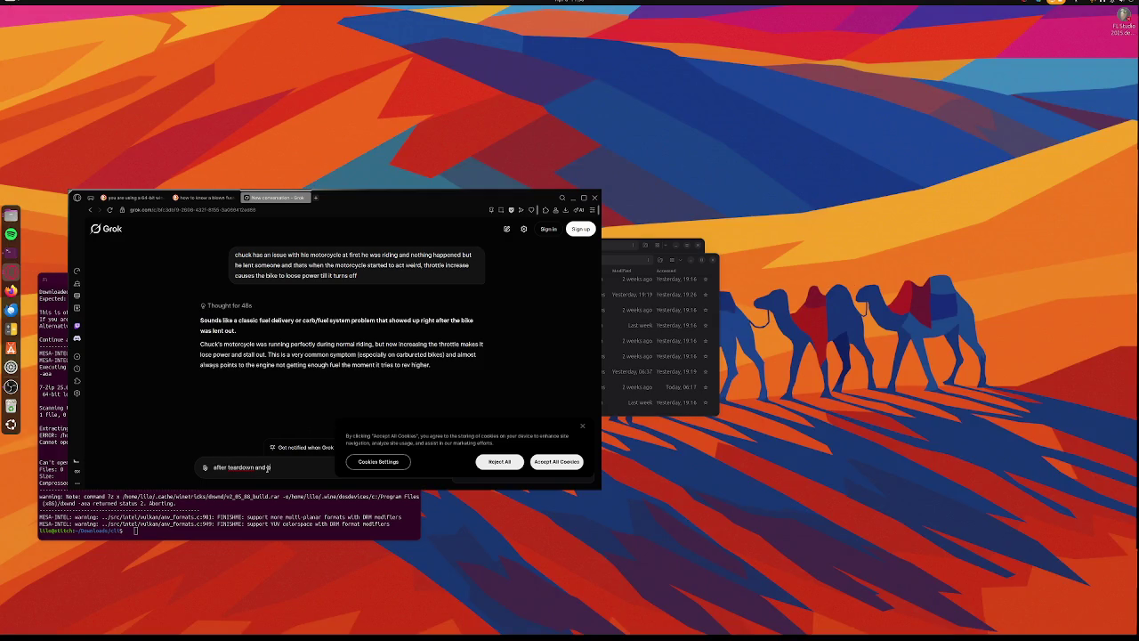
{"action": "type", "text": "ild"}
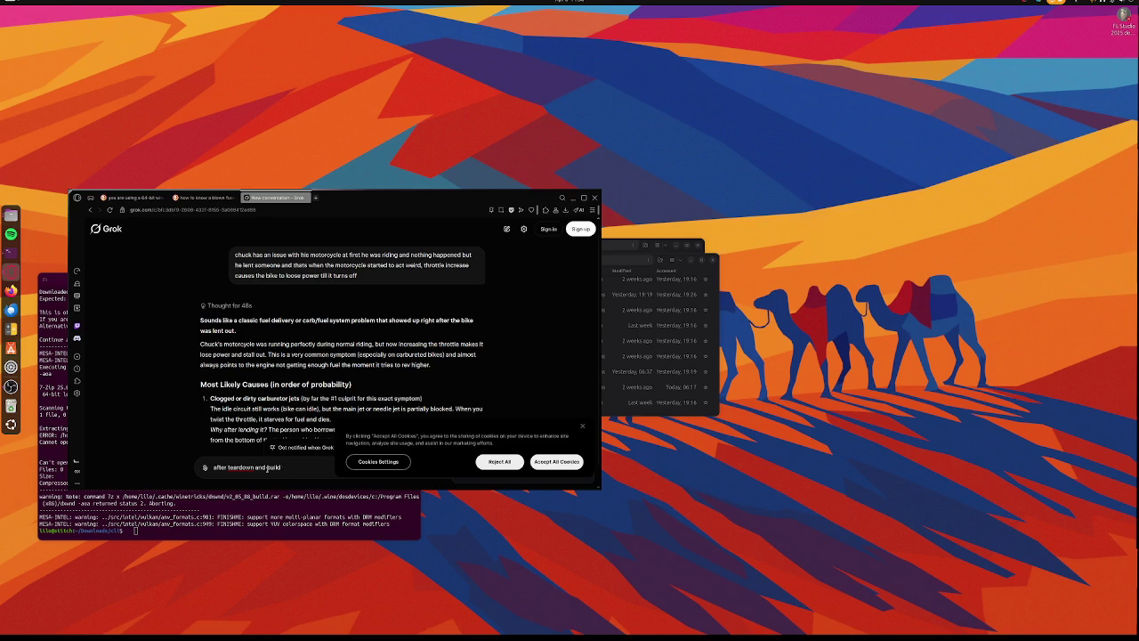
{"action": "type", "text": " the electrica"}
{"action": "type", "text": "l sys"}
{"action": "type", "text": "te"}
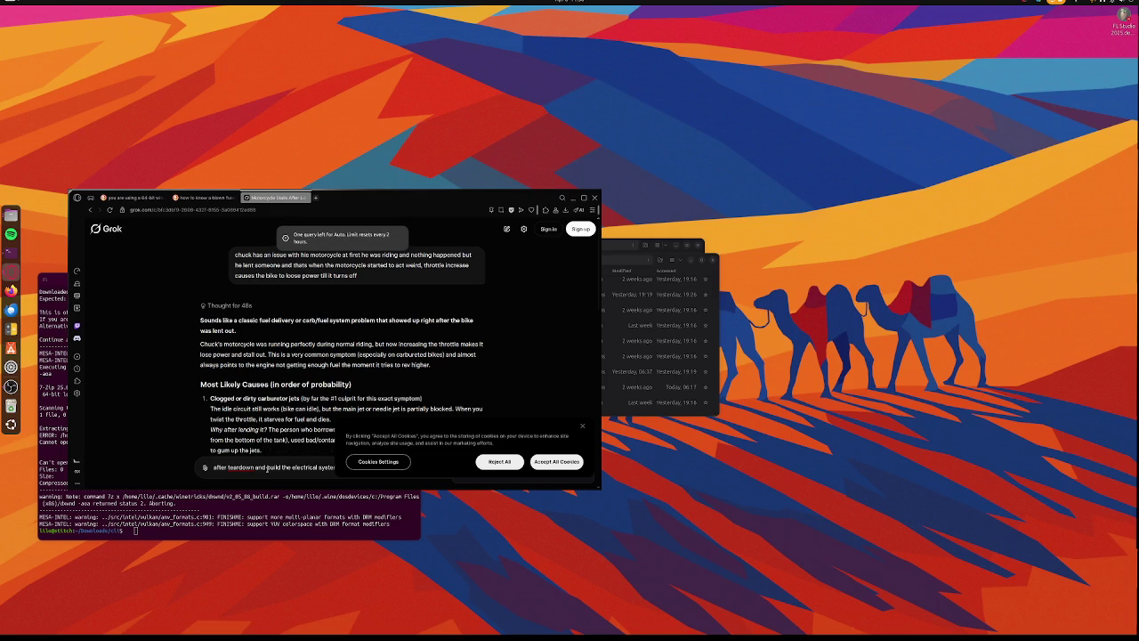
Finish the follow-up asking what the owner should do, scroll Grok's answer, and open the page menu
{"action": "type", "text": "and"}
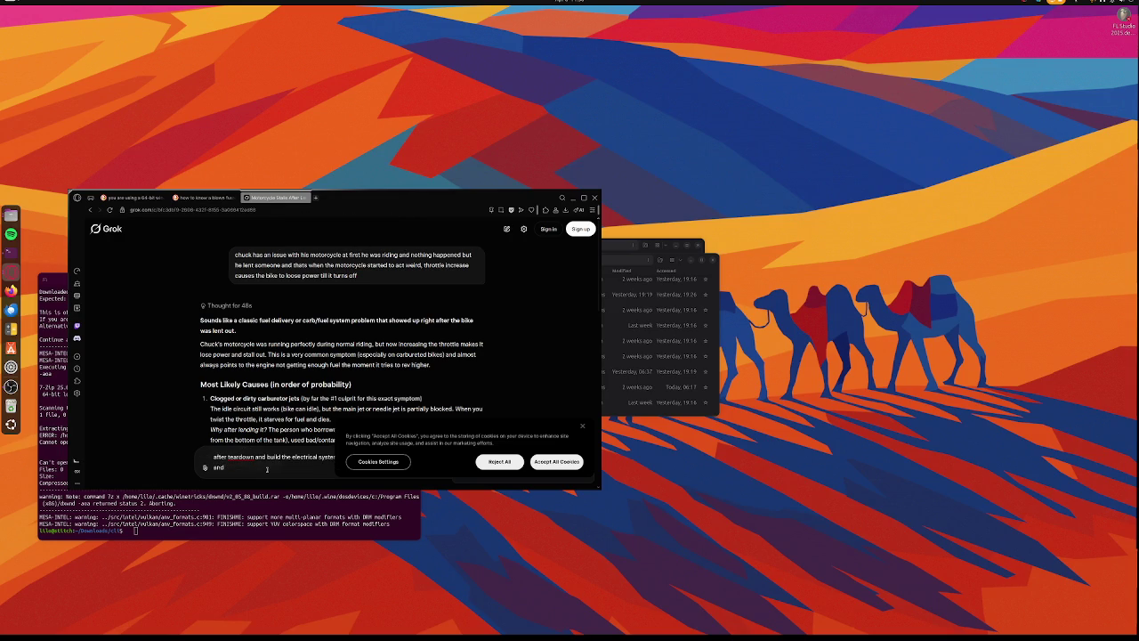
{"action": "type", "text": " not aga"}
{"action": "type", "text": "in since,"}
{"action": "type", "text": " what shou"}
{"action": "type", "text": "ld c"}
{"action": "type", "text": "huck do"}
{"action": "scroll", "coordinate": [303, 315], "scroll_direction": "down", "scroll_amount": 1}
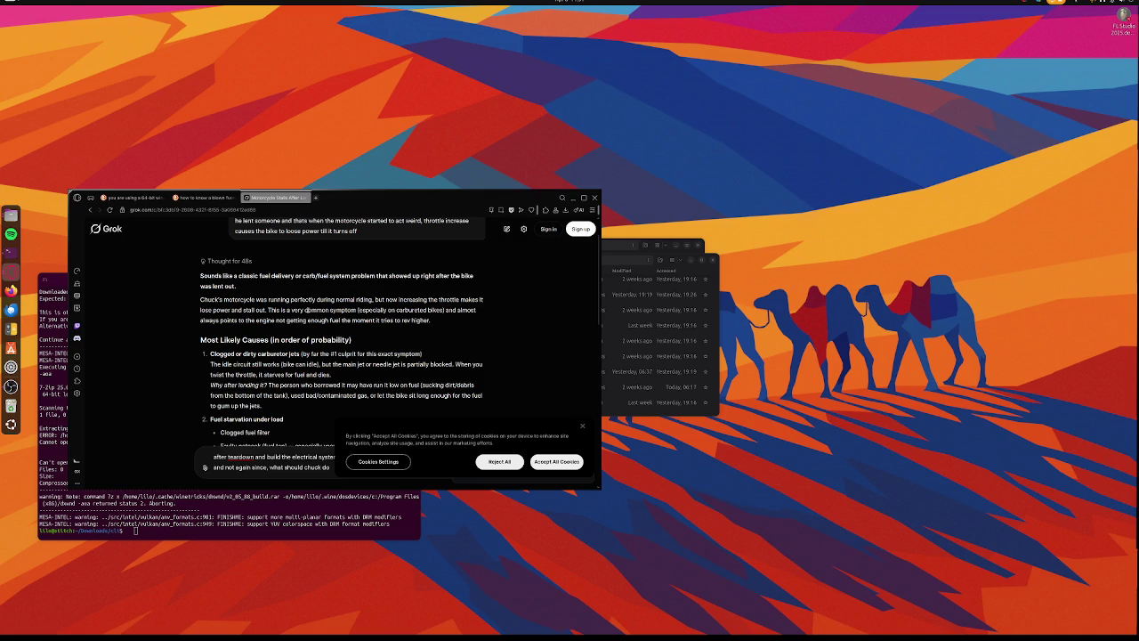
{"action": "right_click", "coordinate": [308, 309]}
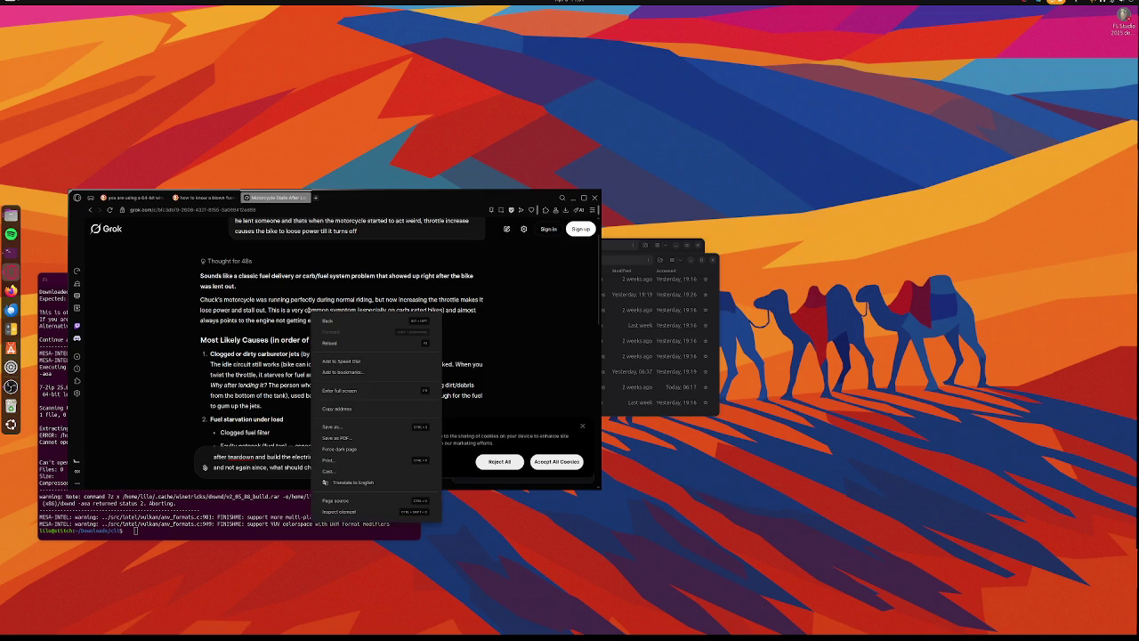
{"action": "left_click", "coordinate": [508, 278]}
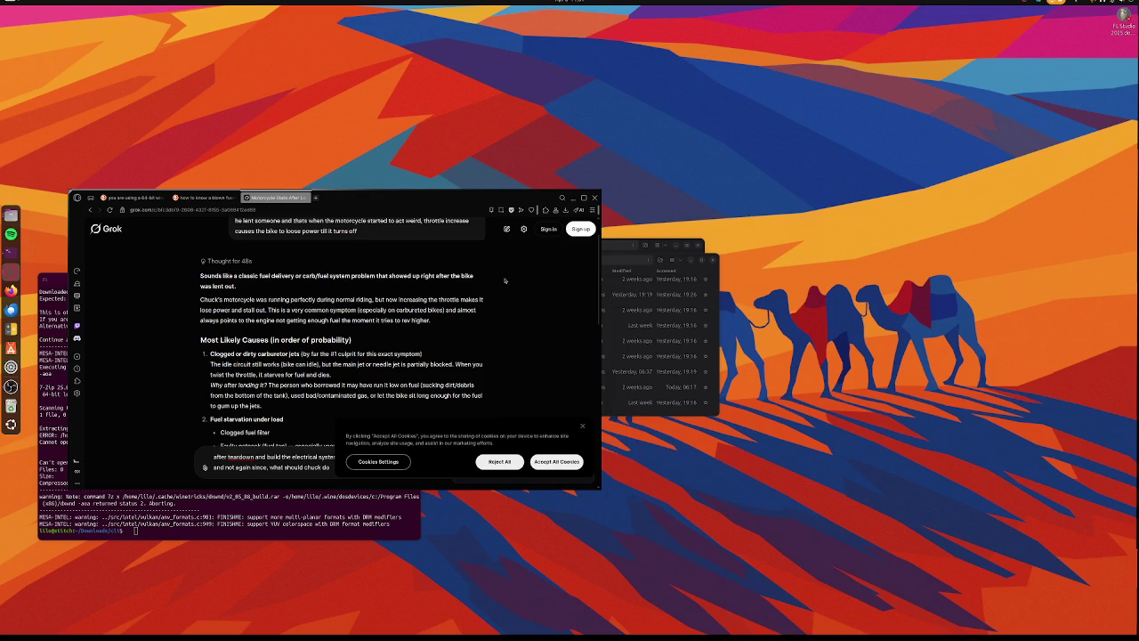
{"action": "right_click", "coordinate": [504, 281]}
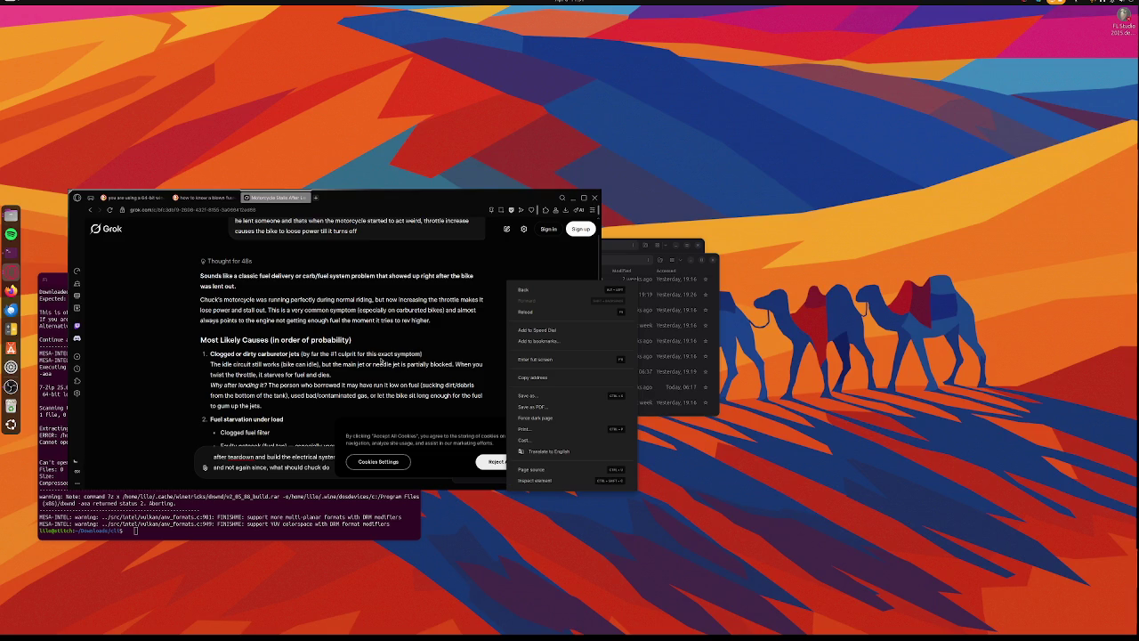
{"action": "scroll", "coordinate": [383, 358], "scroll_direction": "down", "scroll_amount": 2}
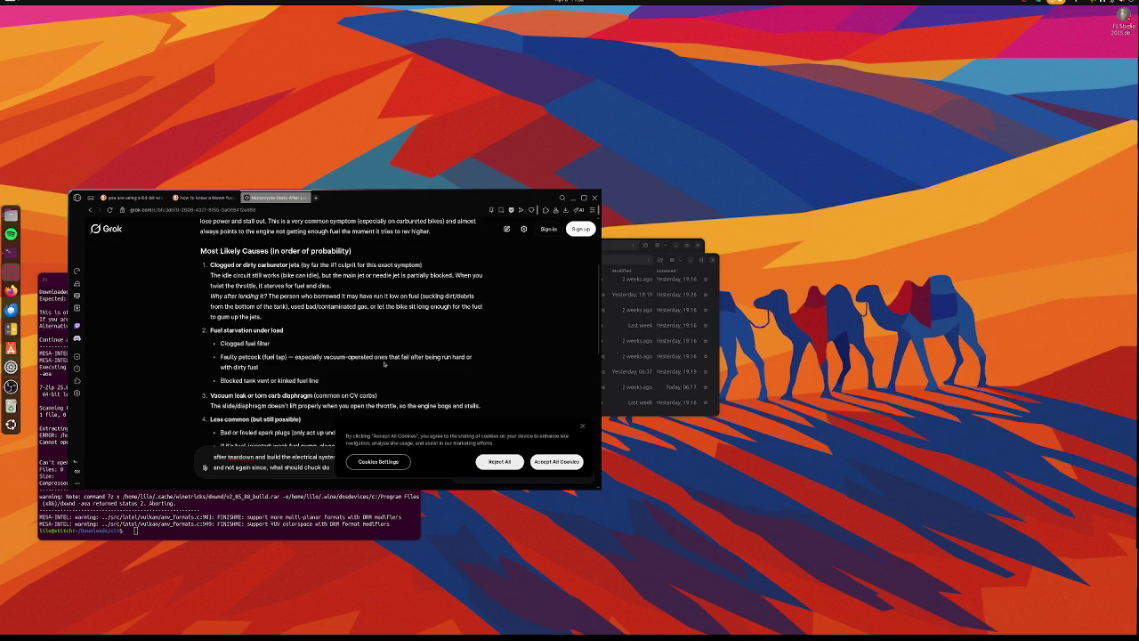
{"action": "scroll", "coordinate": [385, 363], "scroll_direction": "down", "scroll_amount": 1}
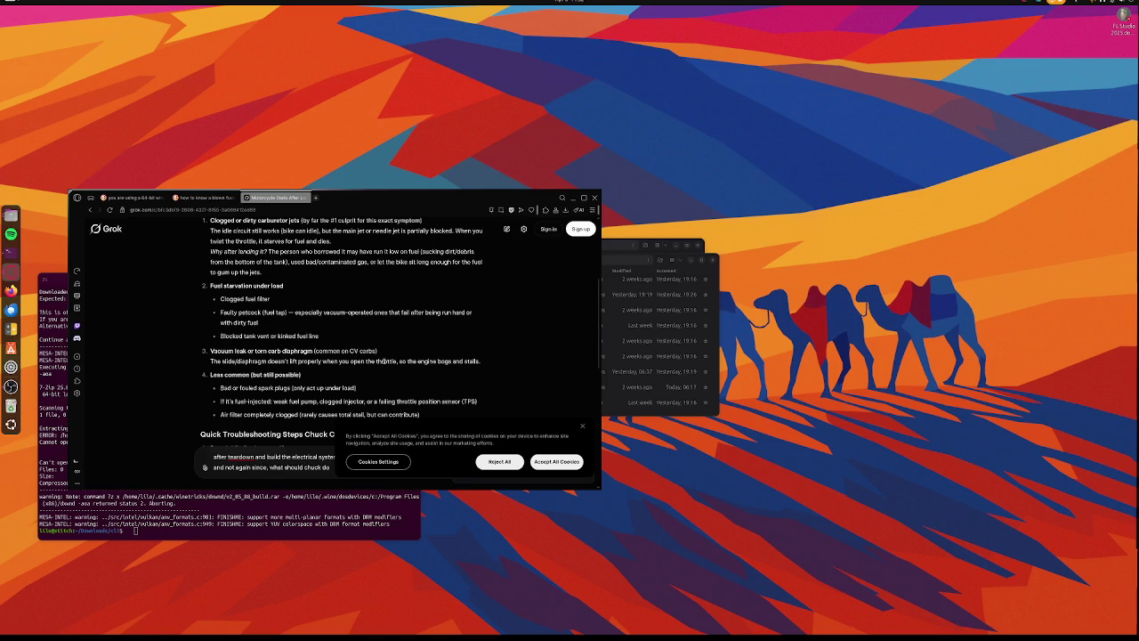
Scroll Grok's answer down to Next Steps and reject all cookies
{"action": "scroll", "coordinate": [384, 360], "scroll_direction": "down", "scroll_amount": 3}
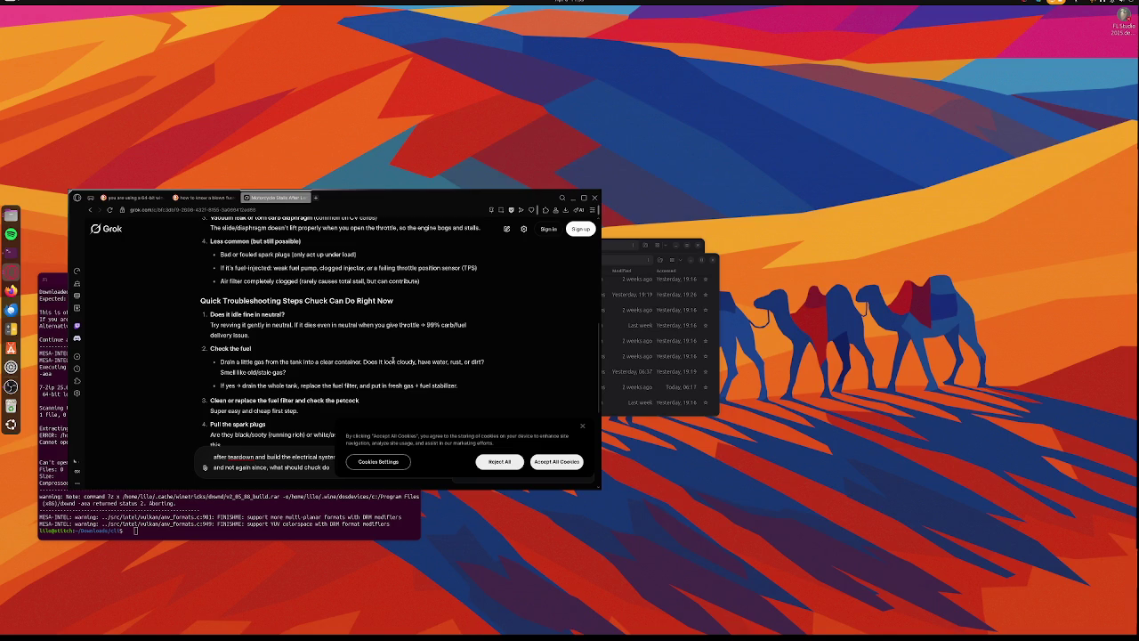
{"action": "scroll", "coordinate": [392, 361], "scroll_direction": "down", "scroll_amount": 2}
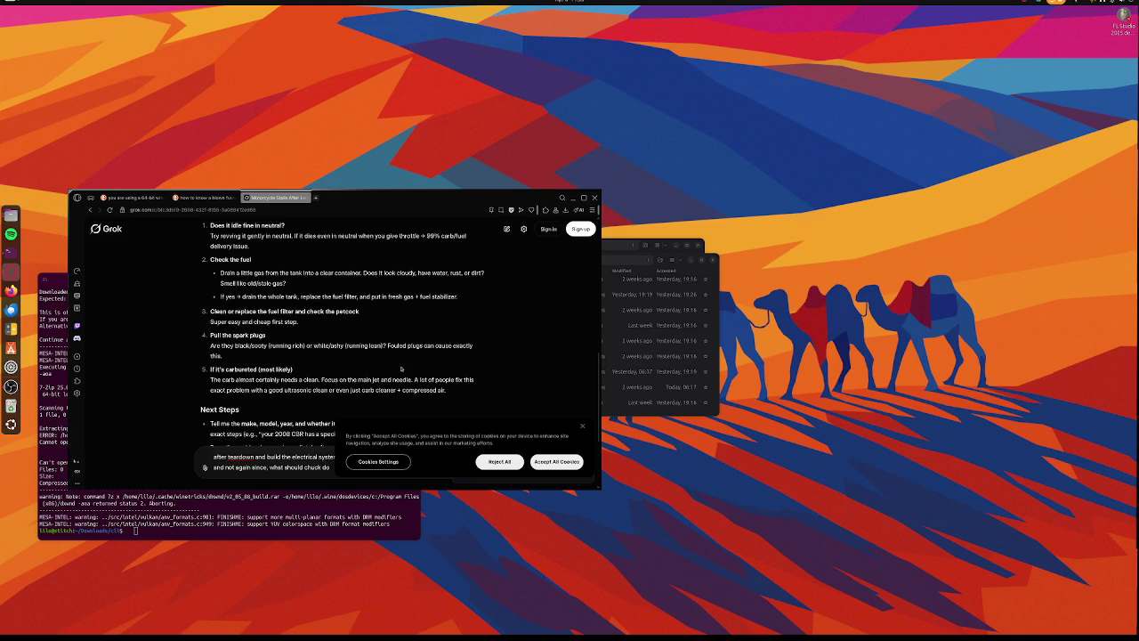
{"action": "scroll", "coordinate": [402, 369], "scroll_direction": "down", "scroll_amount": 2}
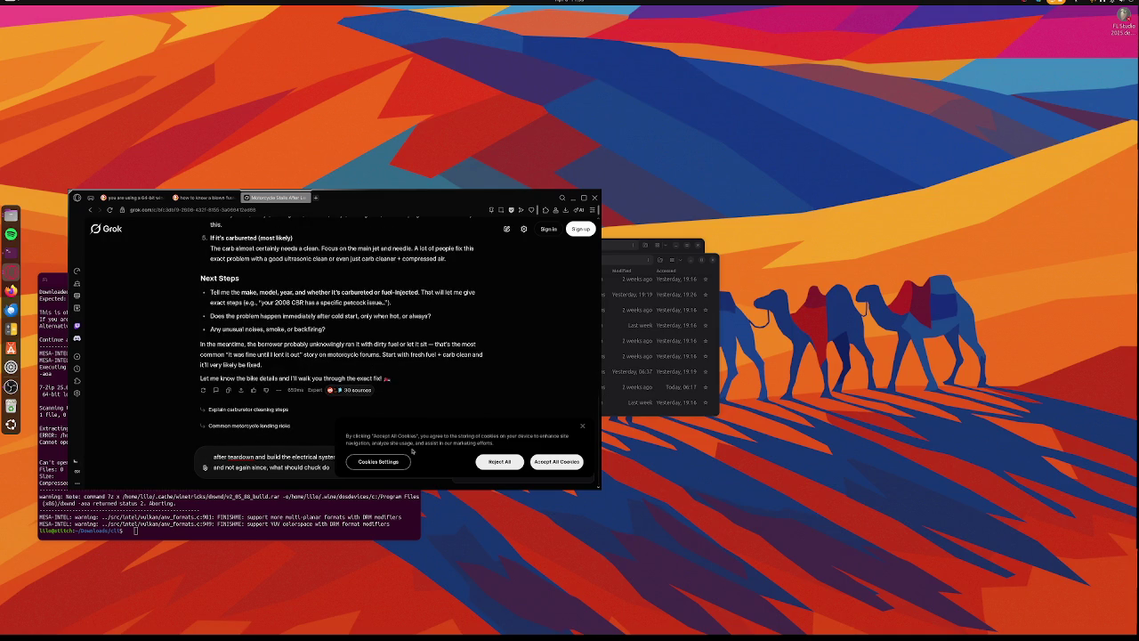
{"action": "left_click", "coordinate": [552, 461]}
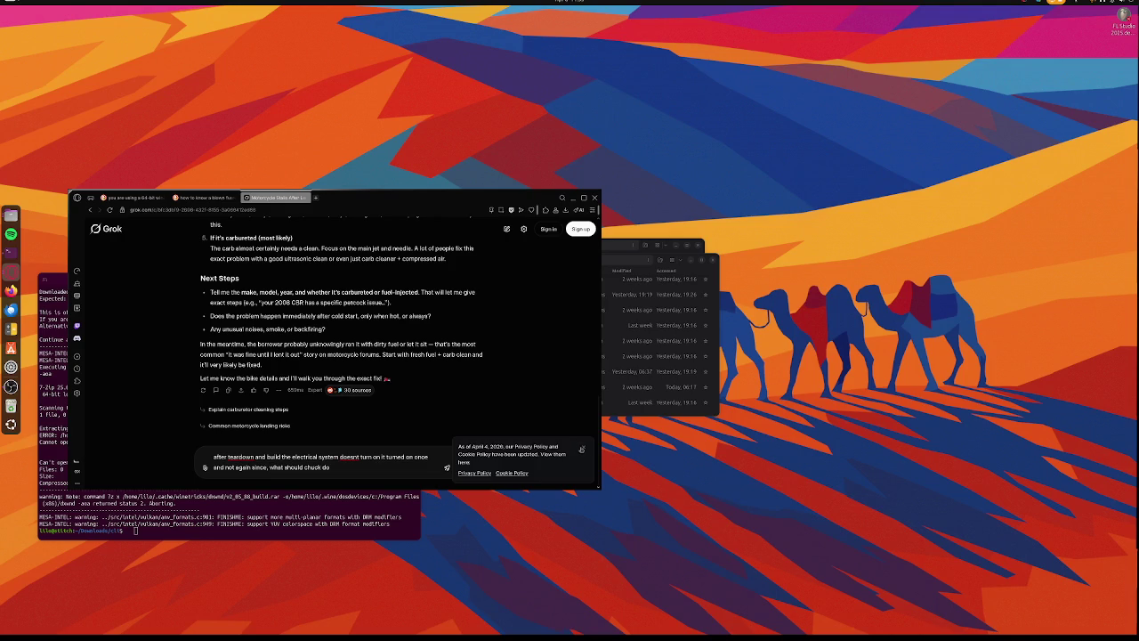
Dismiss the privacy notice, send the electrical question, and begin a follow-up about 13v battery voltage
{"action": "left_click", "coordinate": [583, 447]}
{"action": "left_click", "coordinate": [486, 469]}
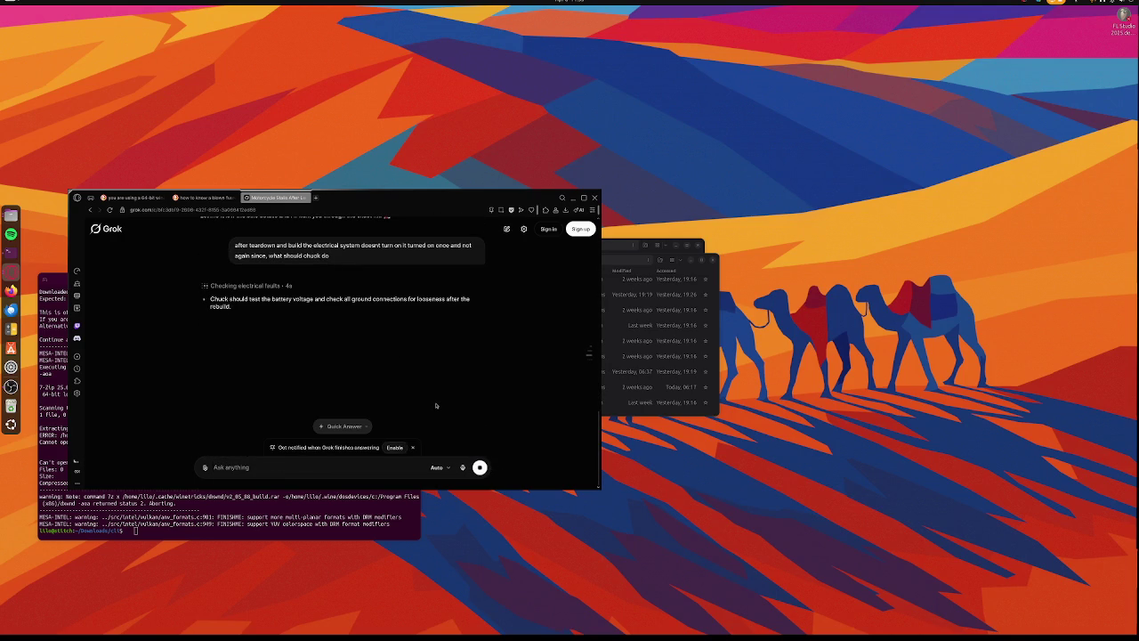
{"action": "left_click", "coordinate": [357, 472]}
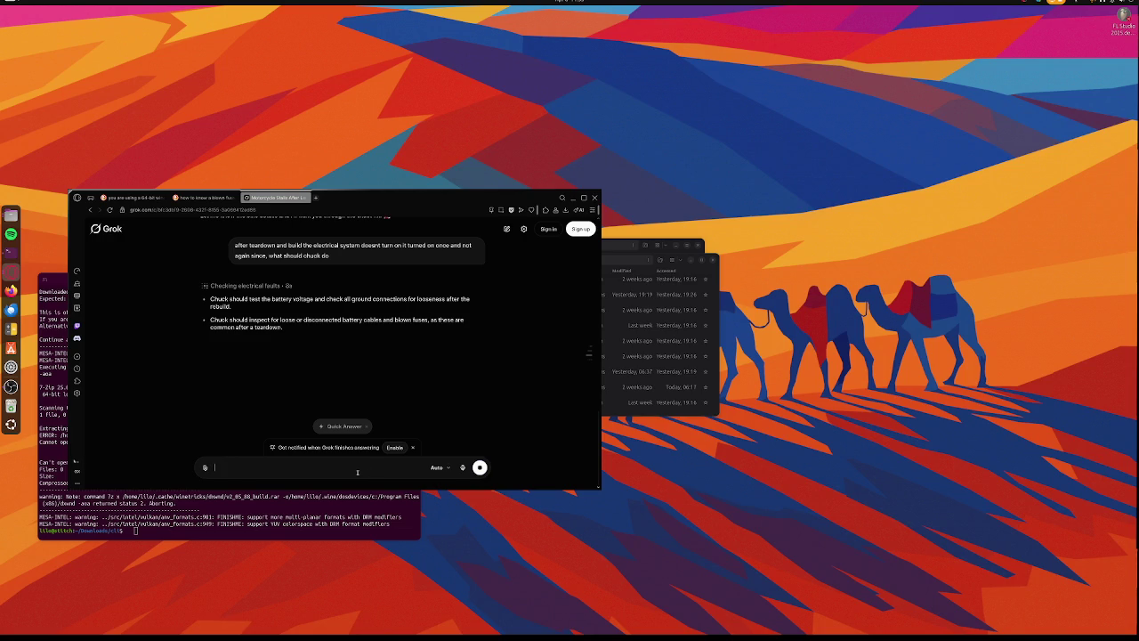
{"action": "type", "text": "THE B"}
{"action": "key", "text": "BackSpace"}
{"action": "key", "text": "BackSpace"}
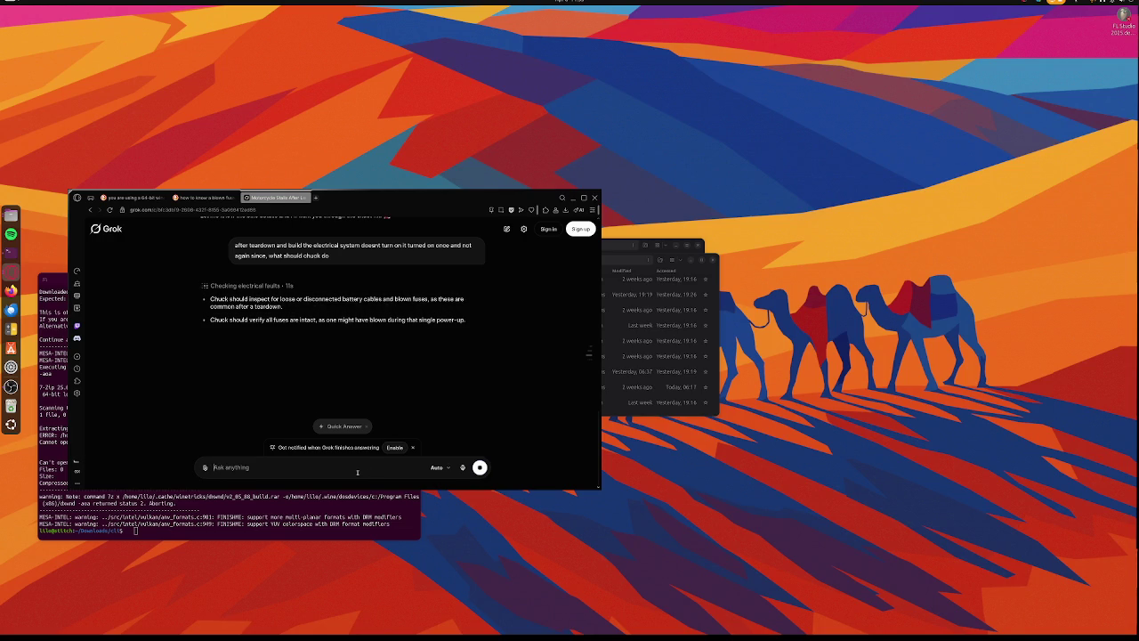
{"action": "type", "text": "bettery"}
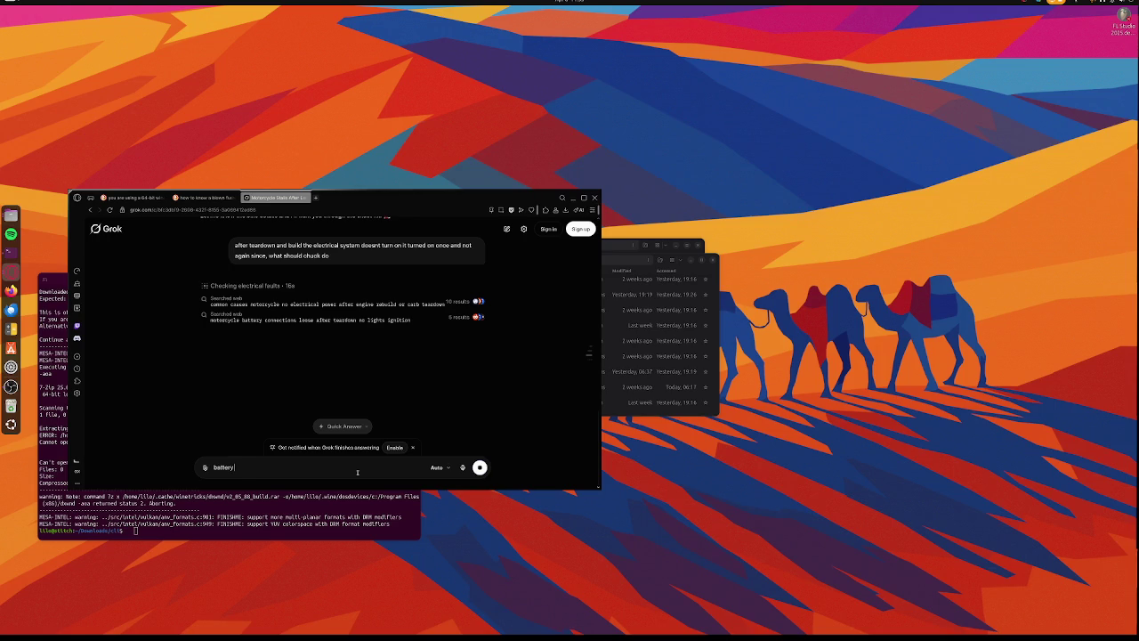
{"action": "type", "text": "taghe"}
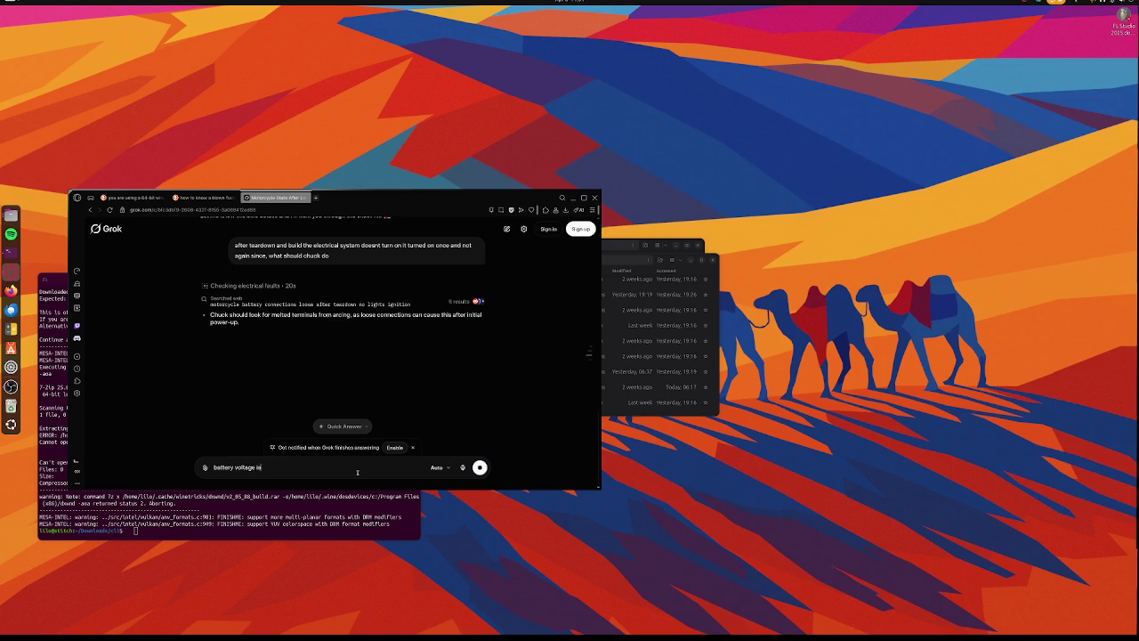
{"action": "type", "text": "is good"}
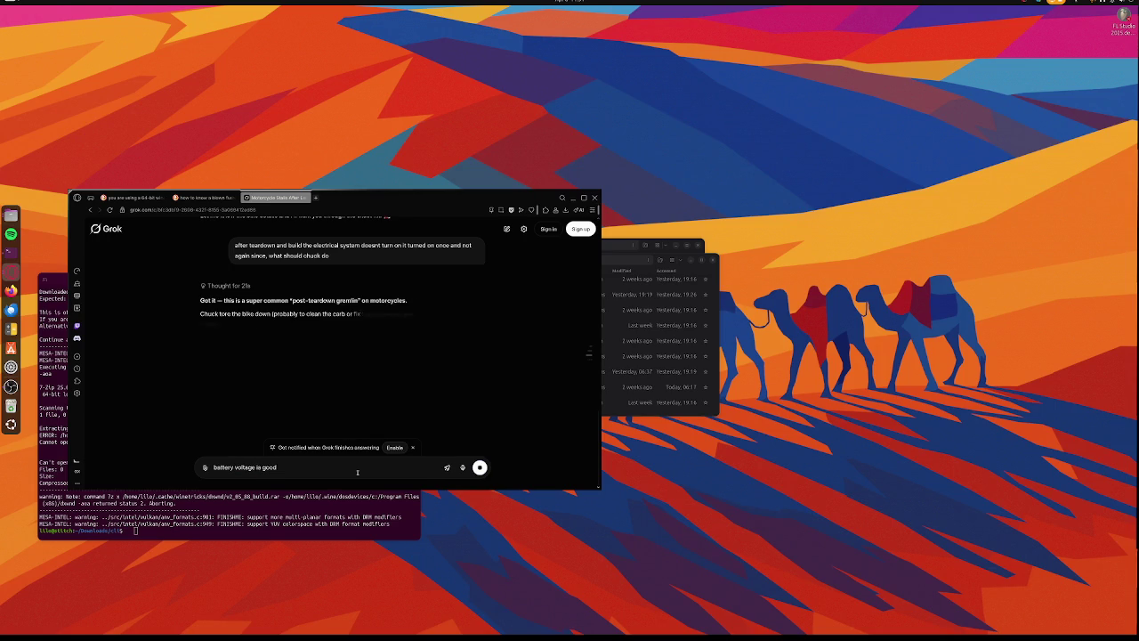
{"action": "type", "text": ":"}
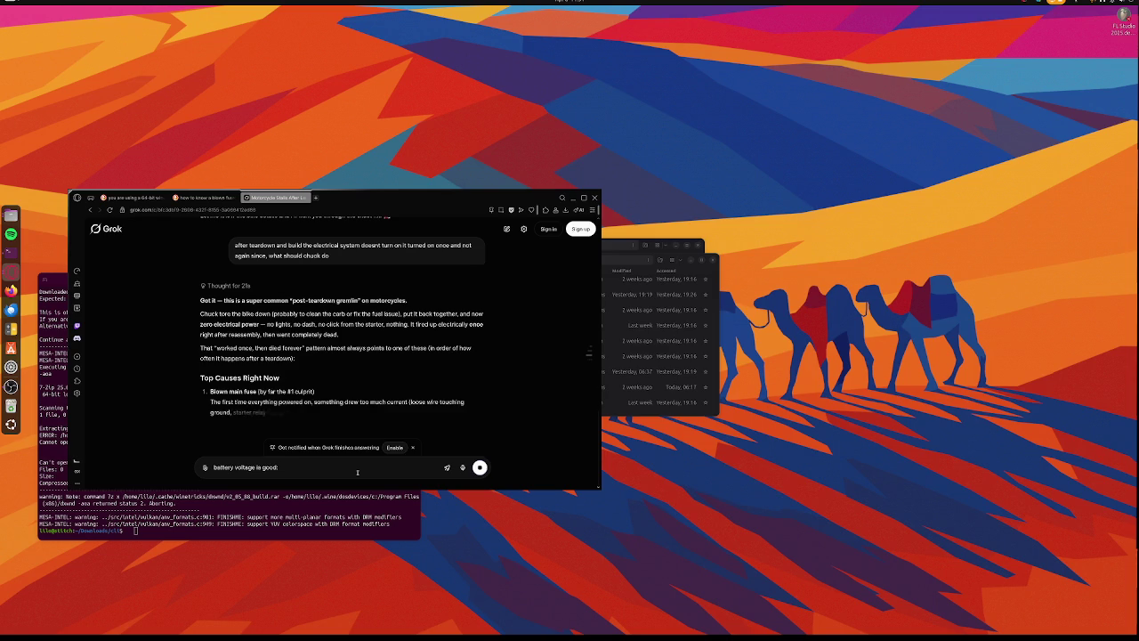
{"action": "type", "text": " 13v"}
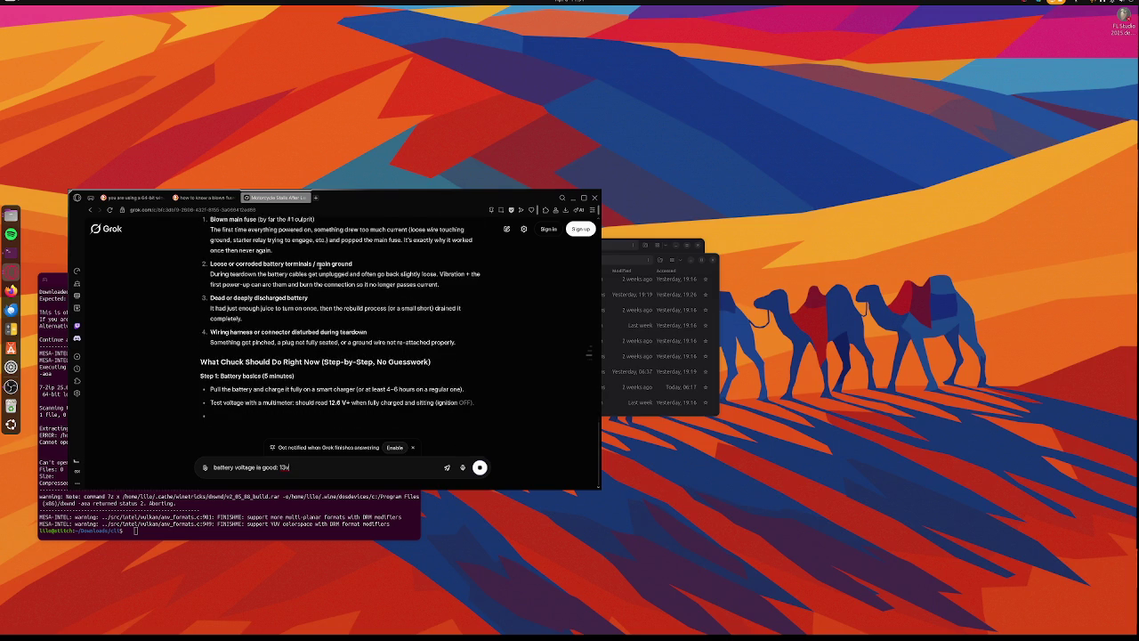
Scroll through Grok's Top Causes, led by a blown main fuse, and its step-by-step checks
{"action": "scroll", "coordinate": [334, 344], "scroll_direction": "up", "scroll_amount": 5}
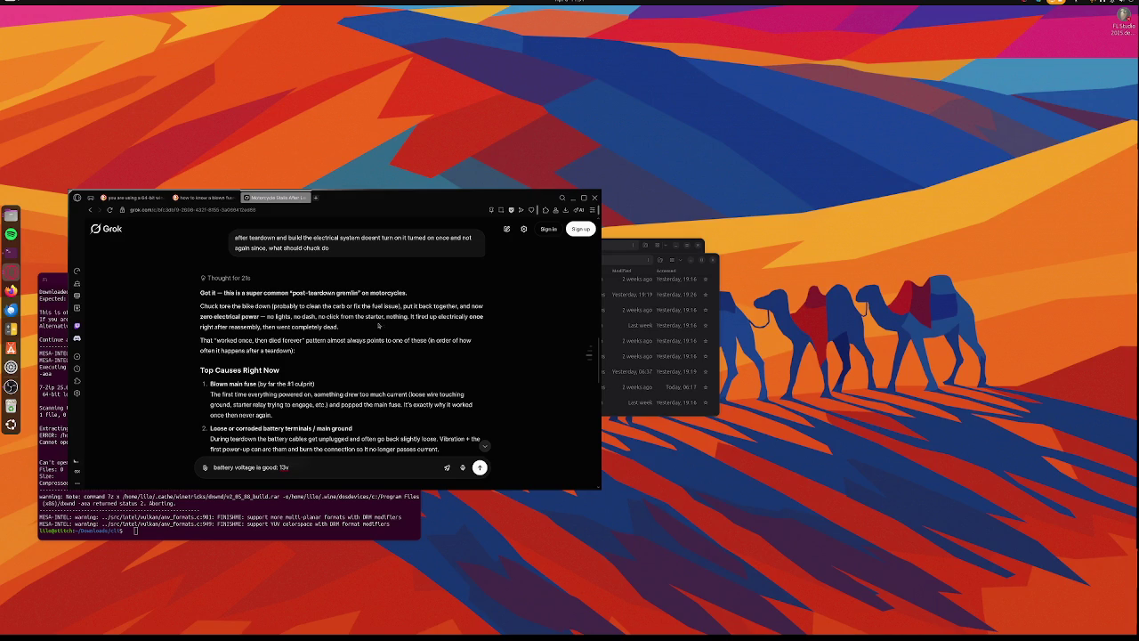
{"action": "scroll", "coordinate": [363, 340], "scroll_direction": "down", "scroll_amount": 2}
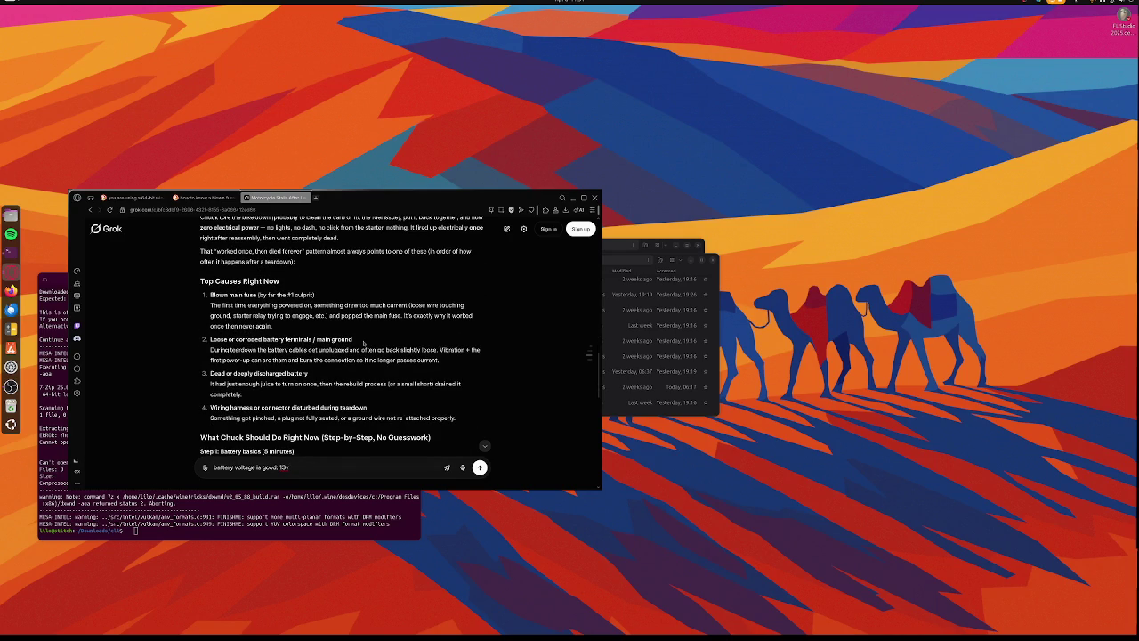
{"action": "scroll", "coordinate": [363, 343], "scroll_direction": "down", "scroll_amount": 2}
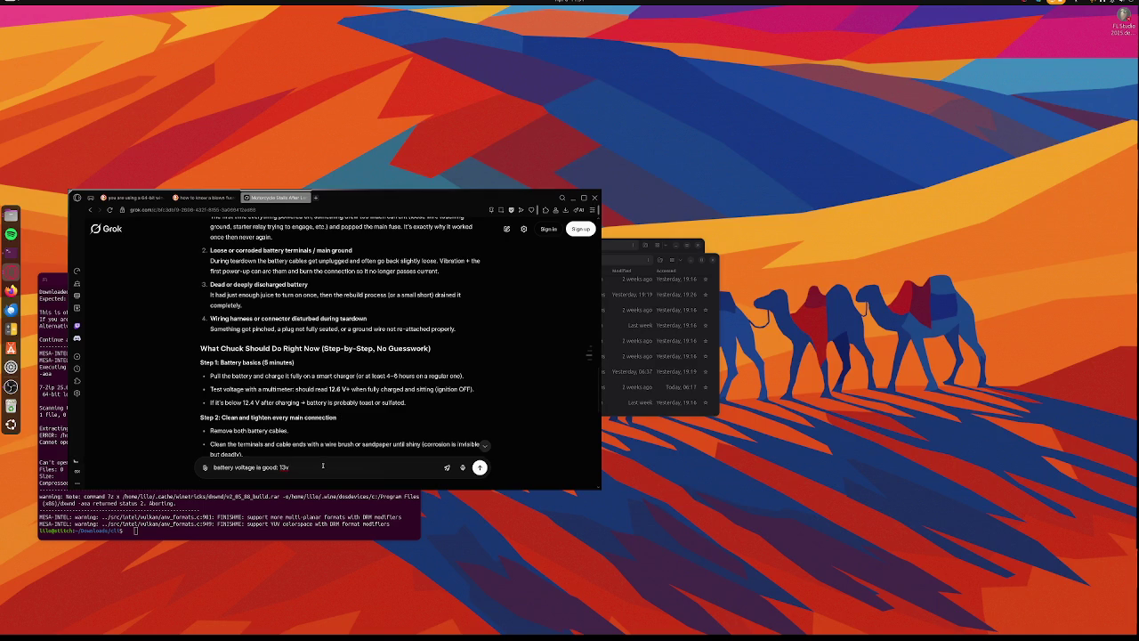
Send the follow-up that, with the key on, fuse voltage drops to 3v after the starter solenoid
{"action": "type", "text": "when"}
{"action": "type", "text": "the"}
{"action": "type", "text": "ke its"}
{"action": "type", "text": "kes"}
{"action": "key", "text": "BackSpace"}
{"action": "key", "text": "BackSpace"}
{"action": "type", "text": "key"}
{"action": "type", "text": "turn"}
{"action": "type", "text": "on hte"}
{"action": "type", "text": " the mo"}
{"action": "type", "text": "or"}
{"action": "type", "text": "y"}
{"action": "key", "text": "BackSpace"}
{"action": "key", "text": "BackSpace"}
{"action": "type", "text": "age at the"}
{"action": "type", "text": "se a"}
{"action": "type", "text": "ter"}
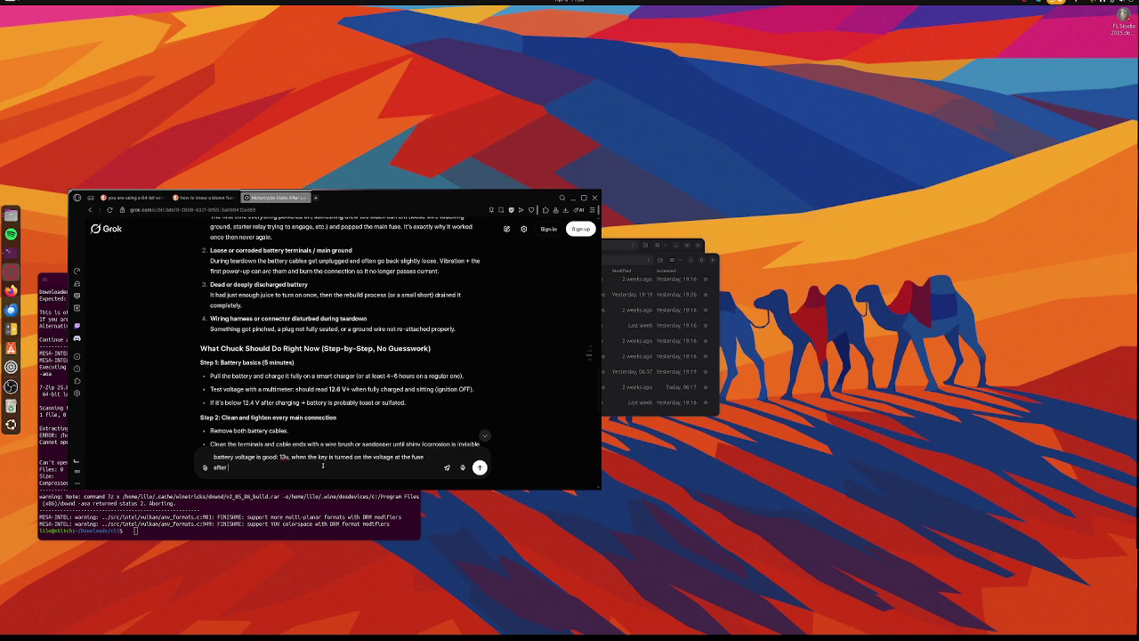
{"action": "type", "text": "thestater"}
{"action": "type", "text": " ac"}
{"action": "type", "text": "id"}
{"action": "type", "text": "rops"}
{"action": "type", "text": " to"}
{"action": "key", "text": "Return"}
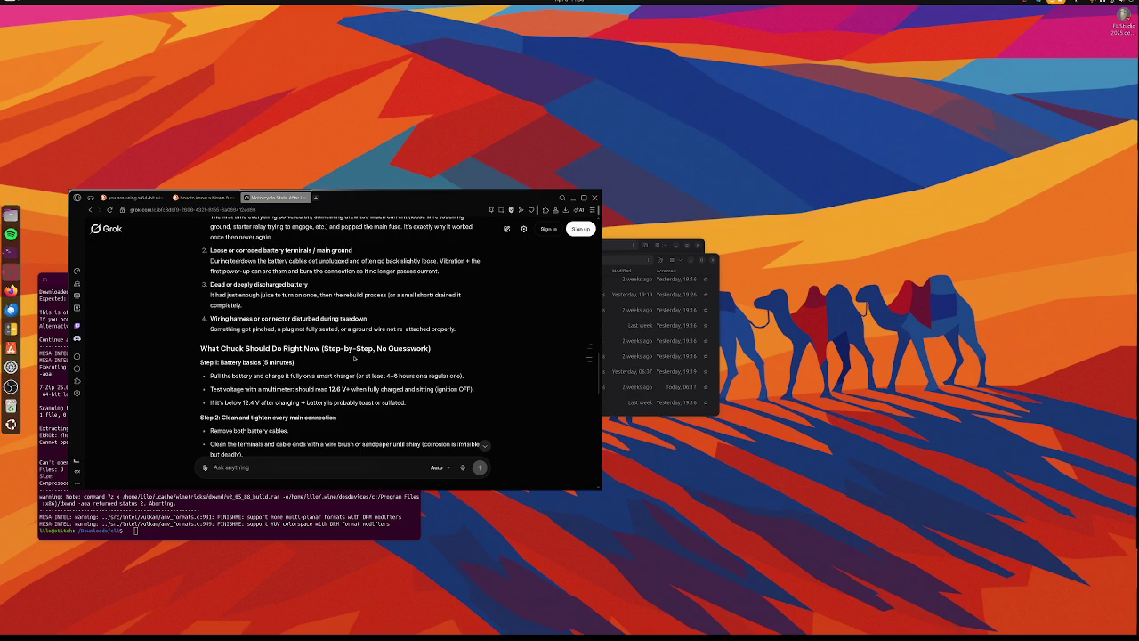
Scroll to the bottom of the chat, where the message-limit notice sits below the 13v battery / 3v fuse message
{"action": "scroll", "coordinate": [354, 358], "scroll_direction": "down", "scroll_amount": 1}
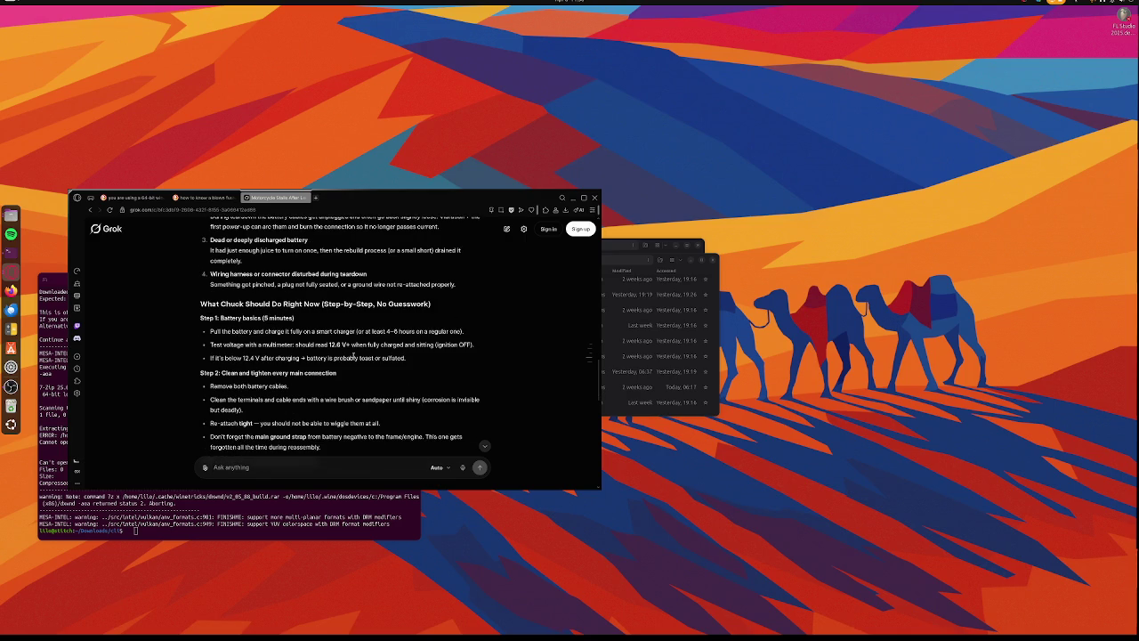
{"action": "scroll", "coordinate": [355, 354], "scroll_direction": "down", "scroll_amount": 1}
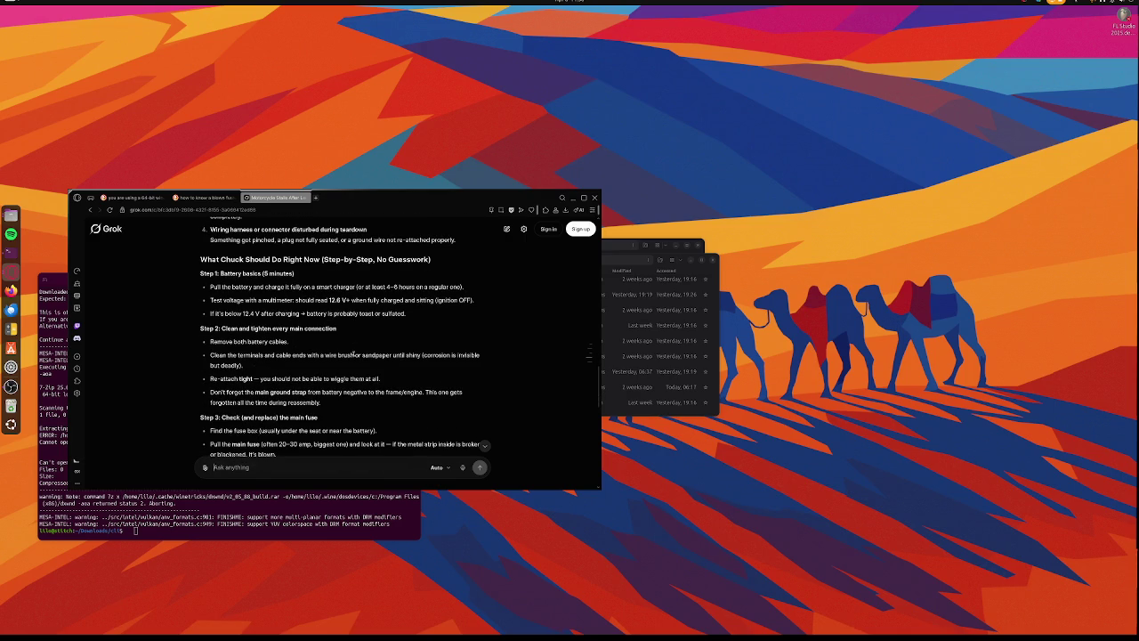
{"action": "scroll", "coordinate": [354, 354], "scroll_direction": "down", "scroll_amount": 10}
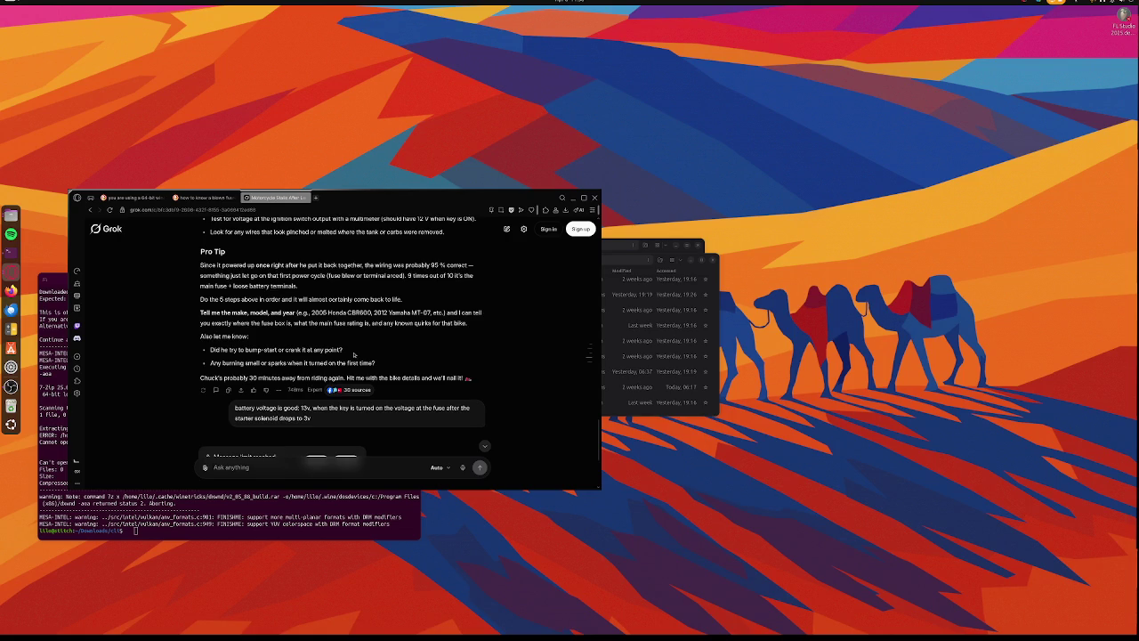
{"action": "scroll", "coordinate": [353, 354], "scroll_direction": "down", "scroll_amount": 3}
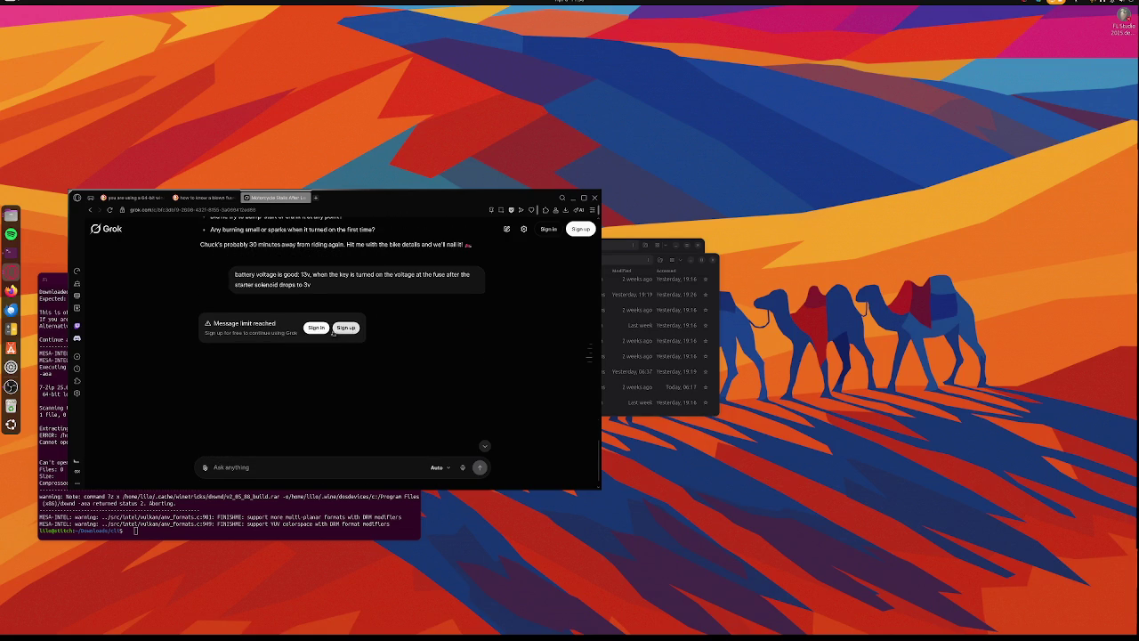
Sign up for Grok with a Google account, submitting the account e-mail and then its password
{"action": "left_click", "coordinate": [346, 327]}
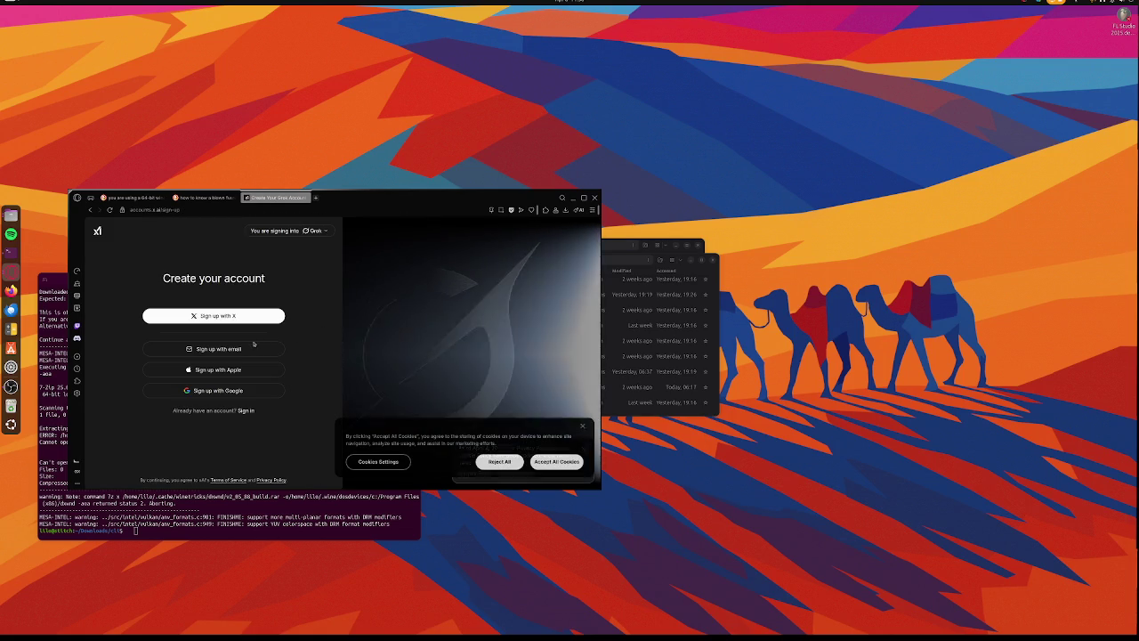
{"action": "left_click", "coordinate": [218, 389]}
{"action": "type", "text": "rinxiz"}
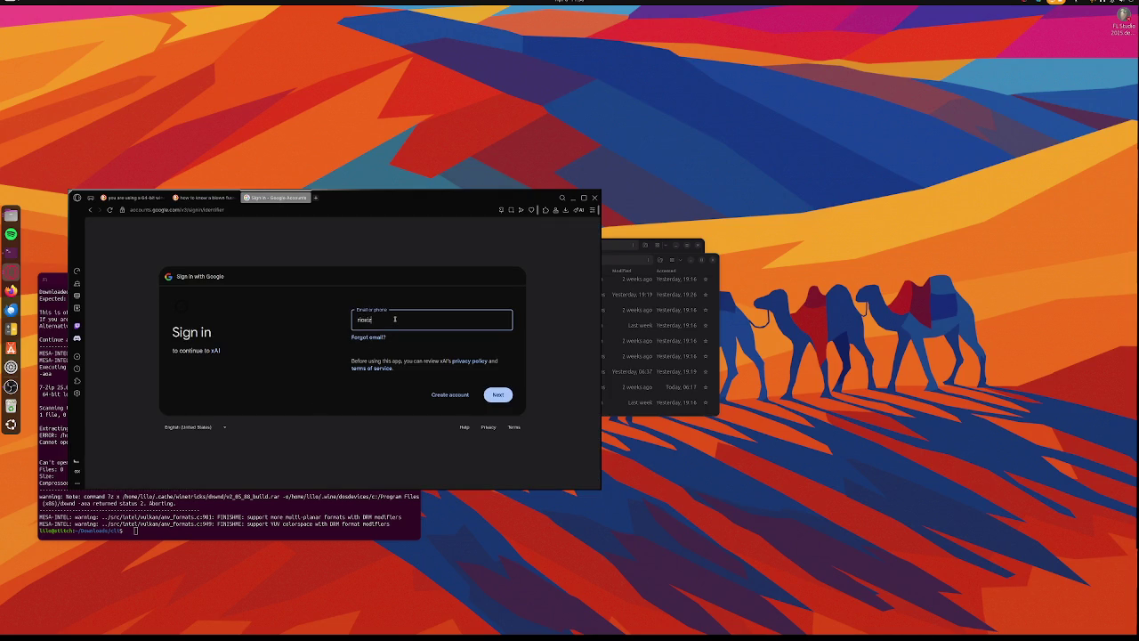
{"action": "type", "text": "a"}
{"action": "key", "text": "Return"}
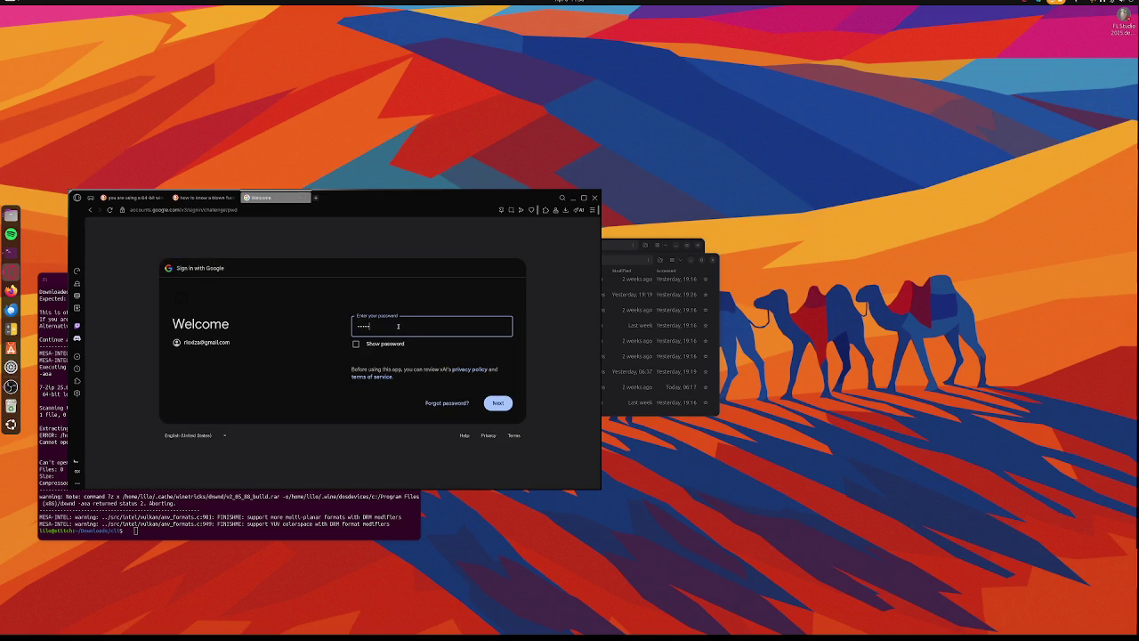
{"action": "key", "text": "Return"}
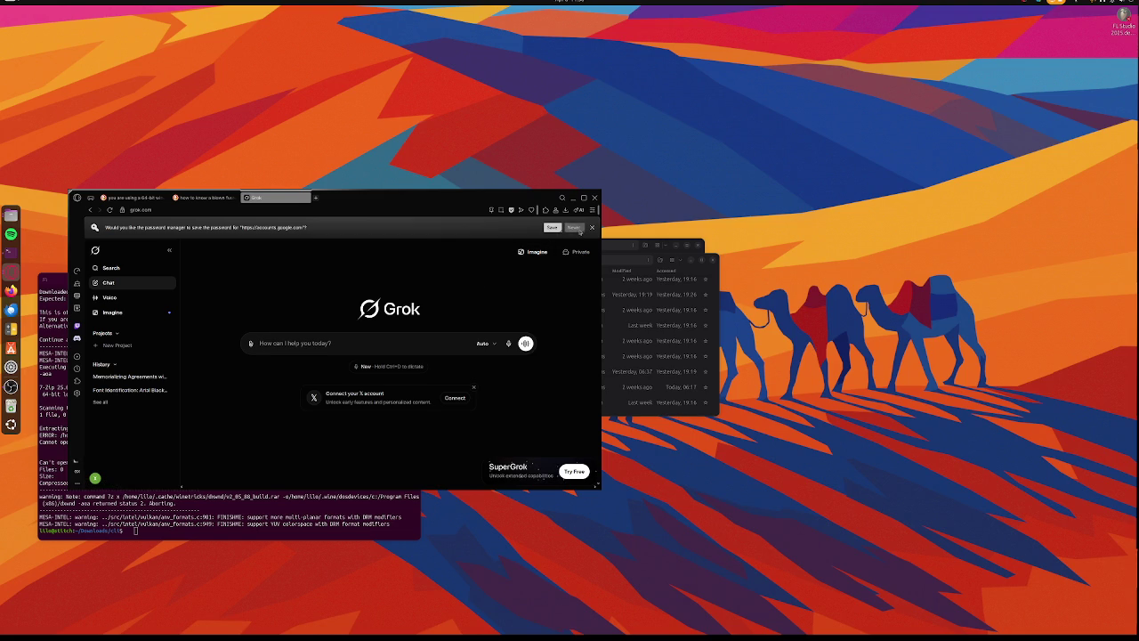
Decline saving the Google password once the signed-in Grok home page loads
{"action": "left_click", "coordinate": [574, 228]}
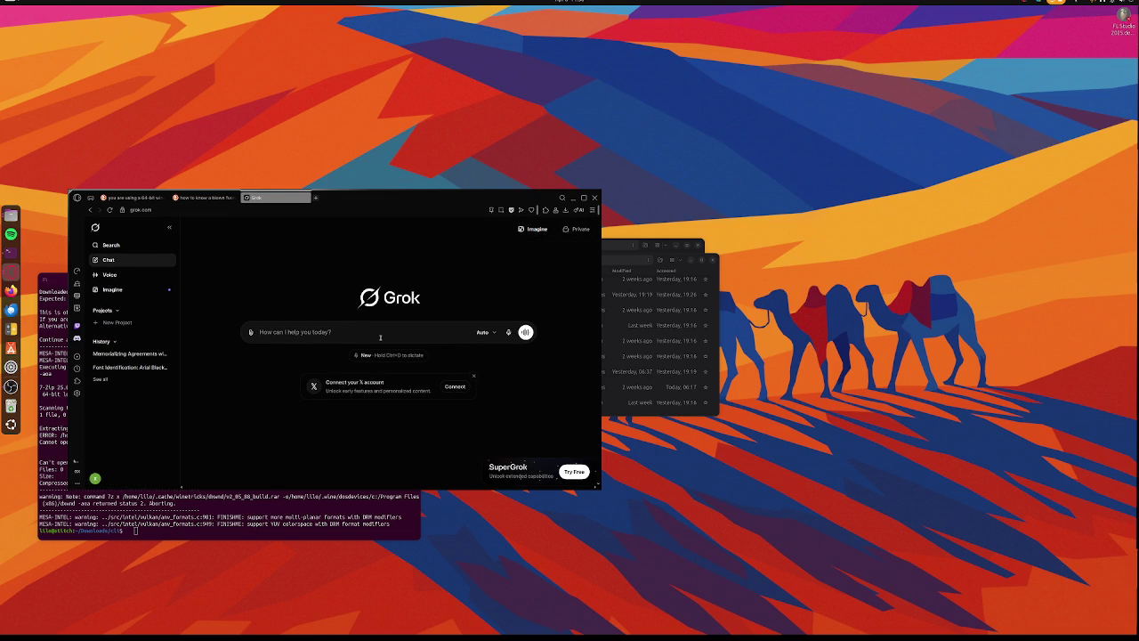